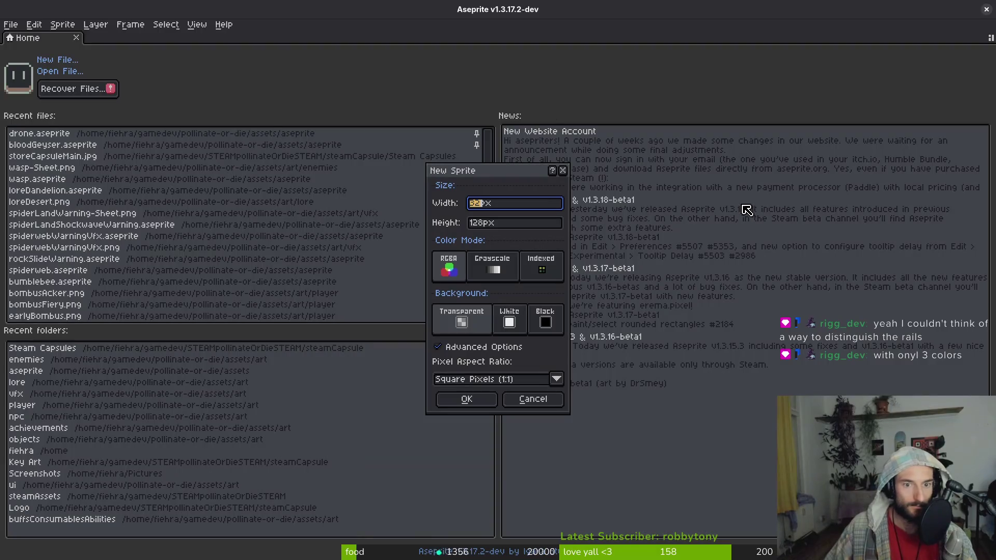
# Create the new sprite and resize its canvas to a square 64×64
pyautogui.click(467, 399)
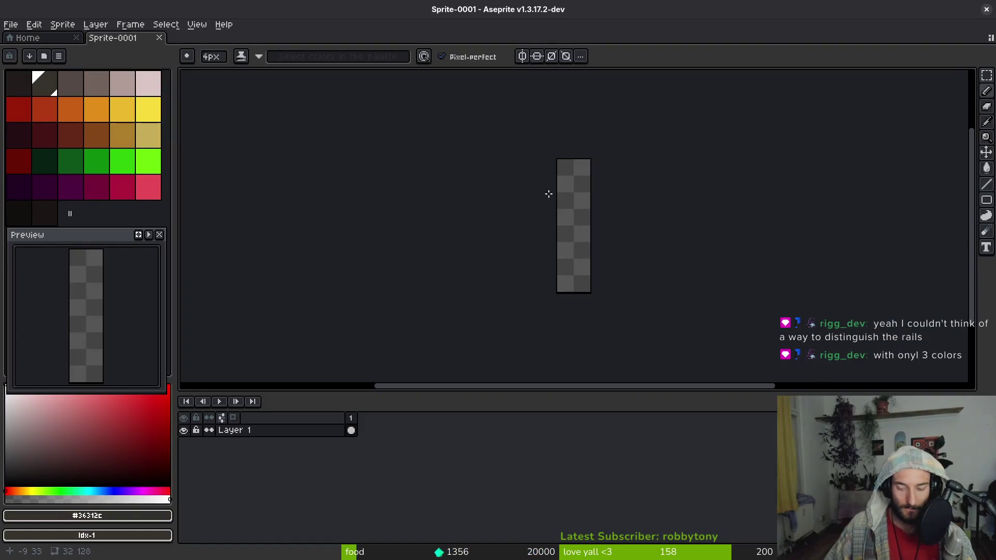
pyautogui.hotkey('ctrl', 'alt', 'c')
pyautogui.write('64')
pyautogui.press('Tab')
pyautogui.write('64')
pyautogui.press('Return')
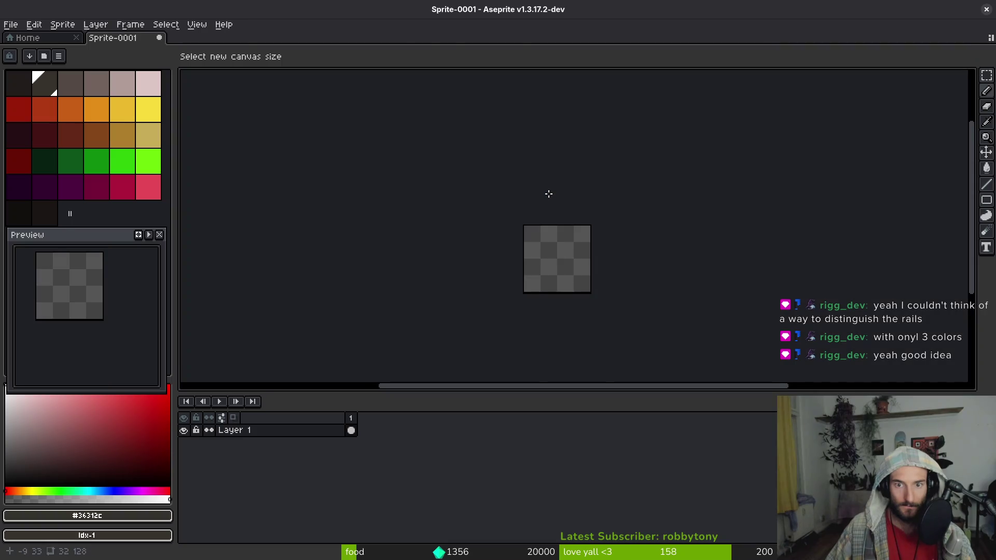
pyautogui.hotkey('alt', 'Tab')
pyautogui.hotkey('alt', 'Tab')
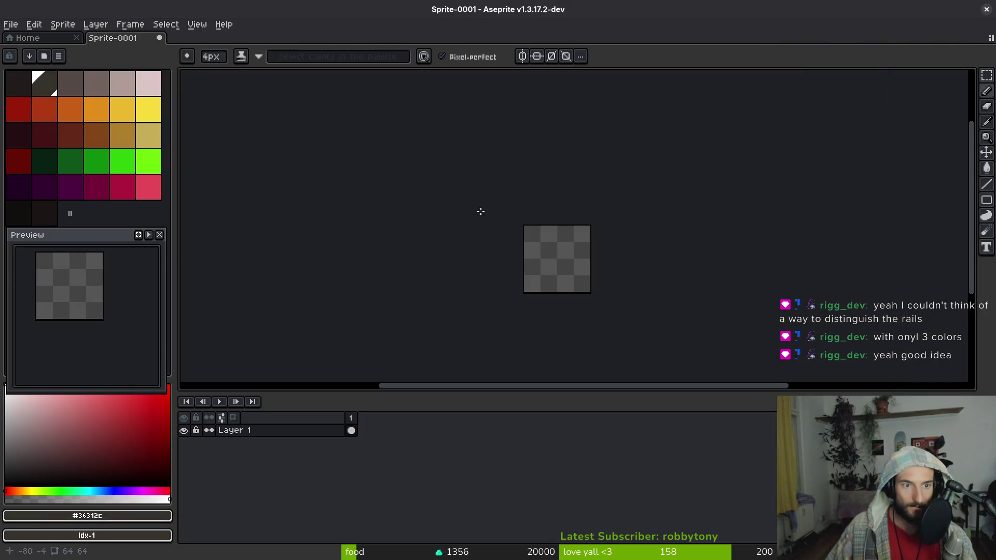
# Choose pale pink as the drawing colour with a single-pixel brush
pyautogui.click(148, 83)
pyautogui.scroll(3, 554, 222)
pyautogui.scroll(-3, 560, 298)
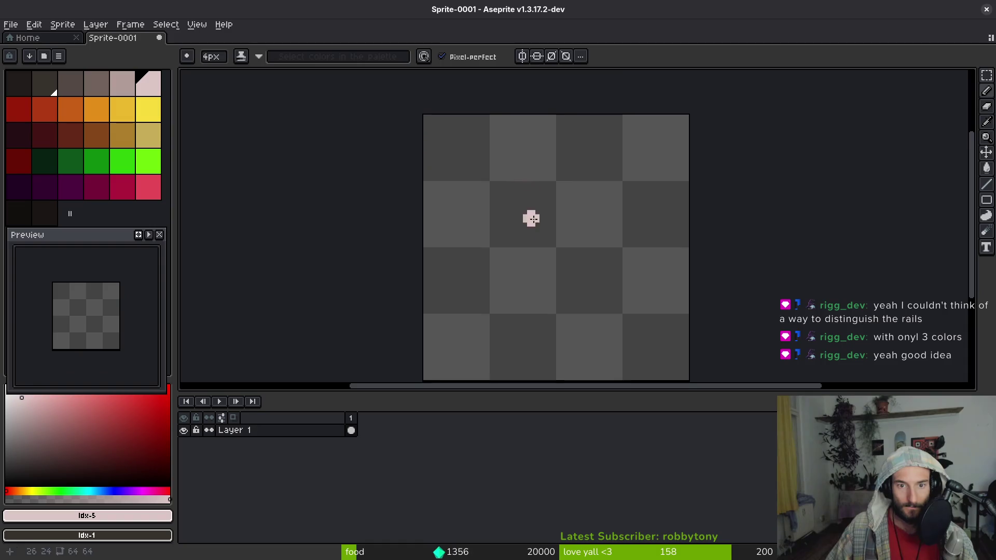
pyautogui.press('-')
pyautogui.press('-')
pyautogui.press('-')
# Outline the vertical path bar with two pink lines joined along the bottom
pyautogui.click(533, 158)
pyautogui.keyDown('shift'); pyautogui.click(537, 362); pyautogui.keyUp('shift')
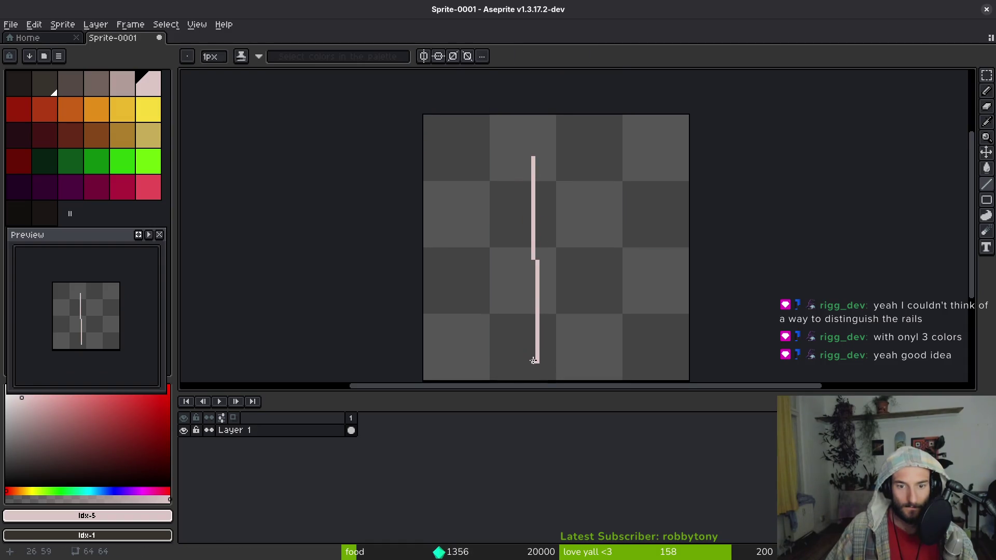
pyautogui.moveTo(534, 360); pyautogui.dragTo(534, 261)
pyautogui.click(575, 161)
pyautogui.keyDown('shift'); pyautogui.click(571, 359); pyautogui.keyUp('shift')
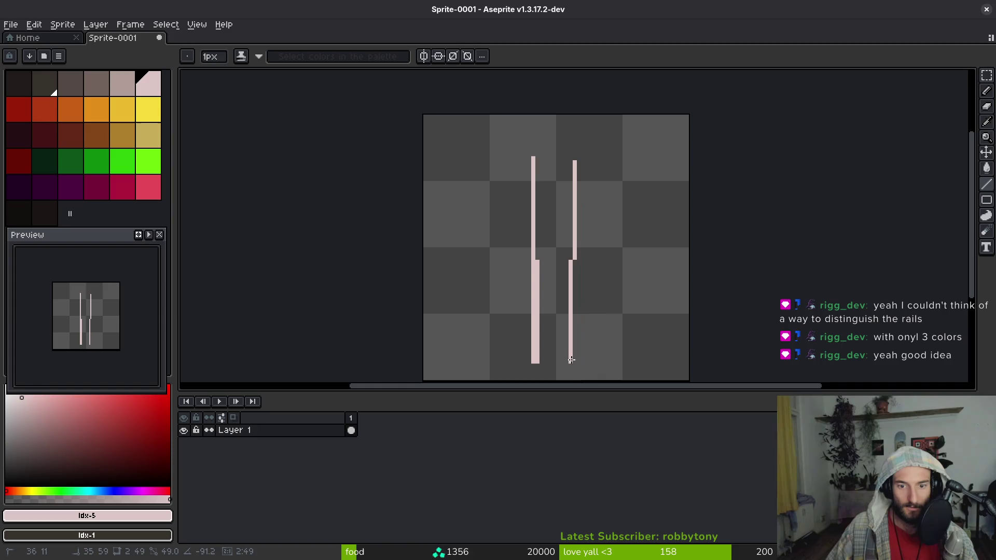
pyautogui.moveTo(571, 360); pyautogui.dragTo(572, 261)
pyautogui.keyDown('shift'); pyautogui.click(538, 359); pyautogui.keyUp('shift')
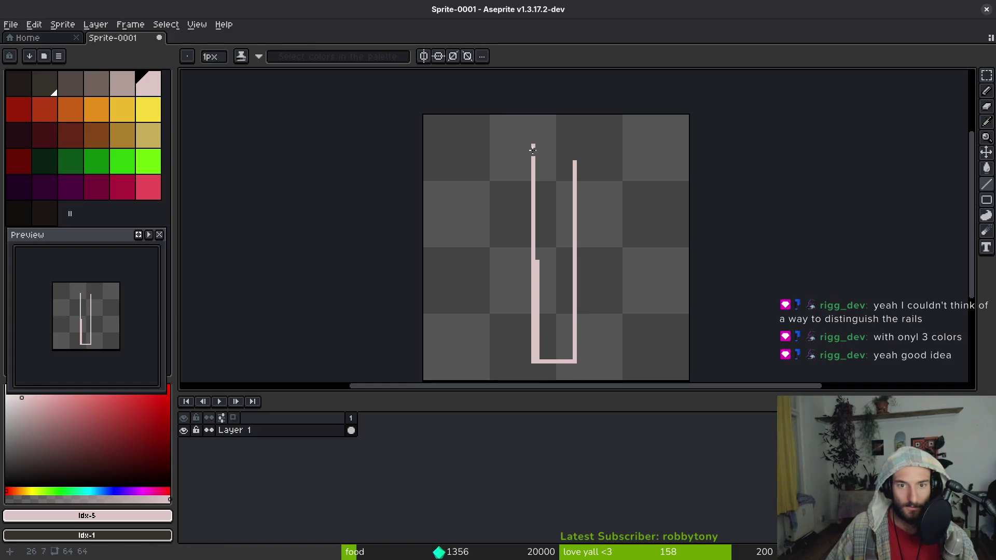
# Fill the outlined bar solid pale pink and check the tileset reference image
pyautogui.press('g')
pyautogui.click(545, 215)
pyautogui.hotkey('ctrl', 's')
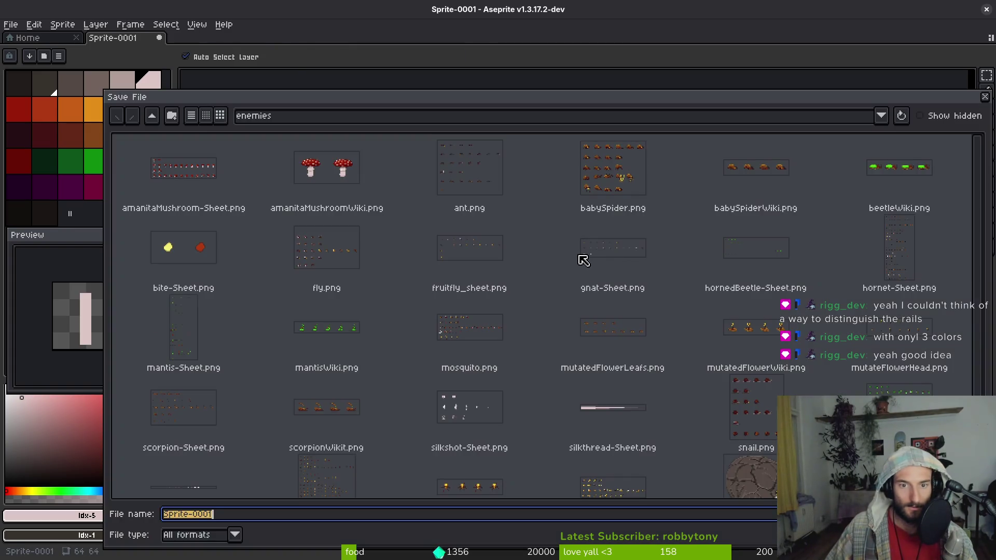
pyautogui.press('Escape')
pyautogui.hotkey('alt', 'Tab')
pyautogui.click(293, 203)
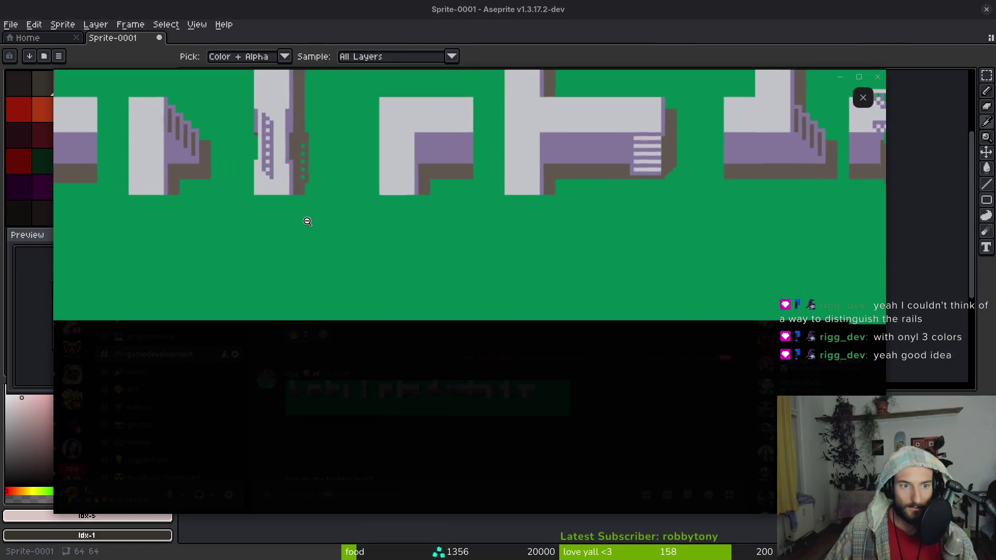
pyautogui.hotkey('alt', 'Tab')
# Draw a grey shadow strip down the pink bar's upper right edge
pyautogui.click(96, 83)
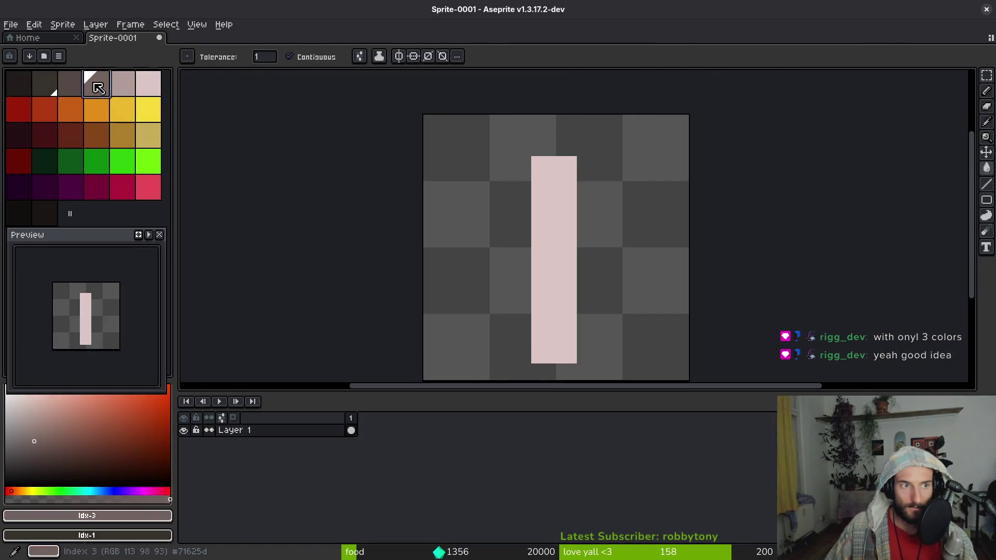
pyautogui.click(578, 158)
pyautogui.hotkey('ctrl', 'z')
pyautogui.press('b')
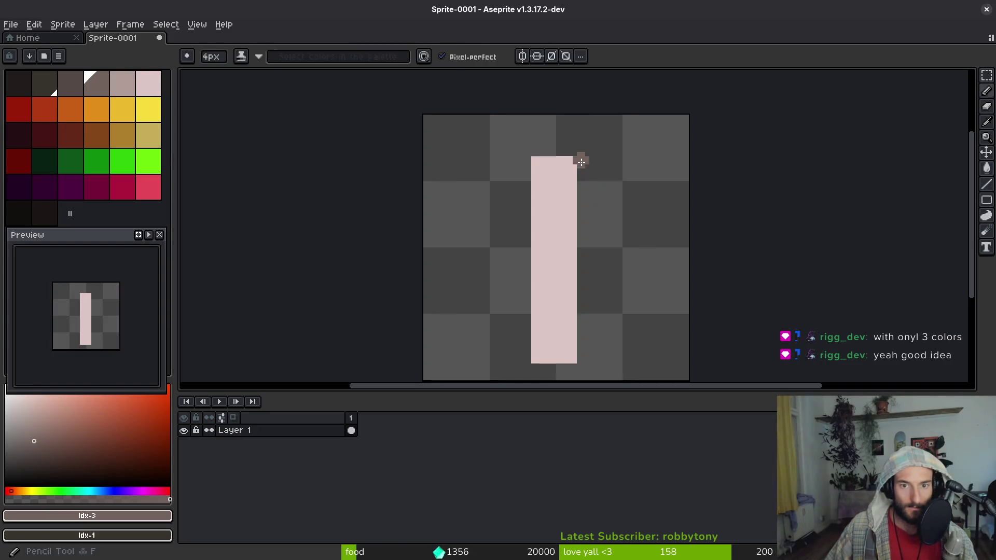
pyautogui.moveTo(577, 158); pyautogui.dragTo(576, 250)
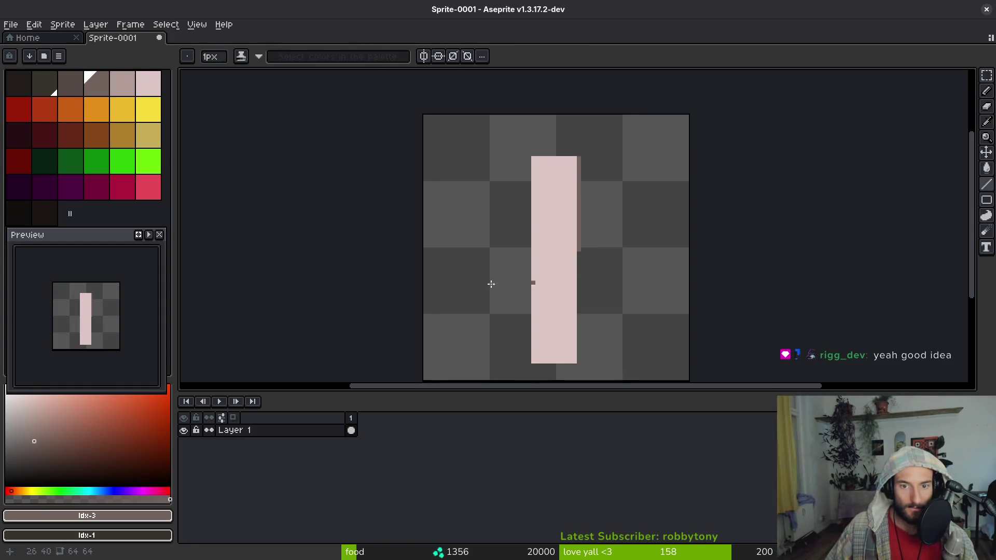
pyautogui.click(131, 160)
# Fill the background, trying greens and browns before settling on gold-brown ochre
pyautogui.press('g')
pyautogui.click(453, 287)
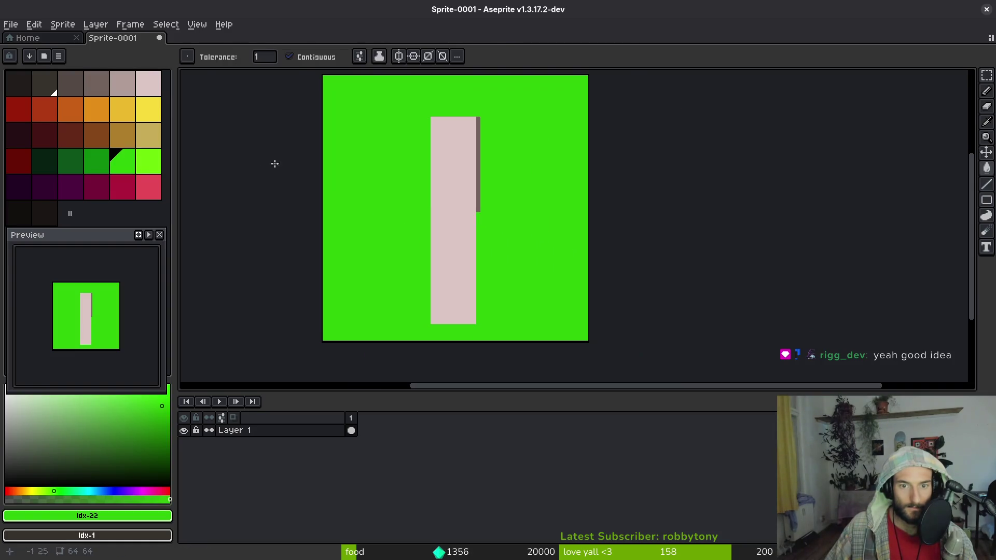
pyautogui.click(96, 160)
pyautogui.click(351, 212)
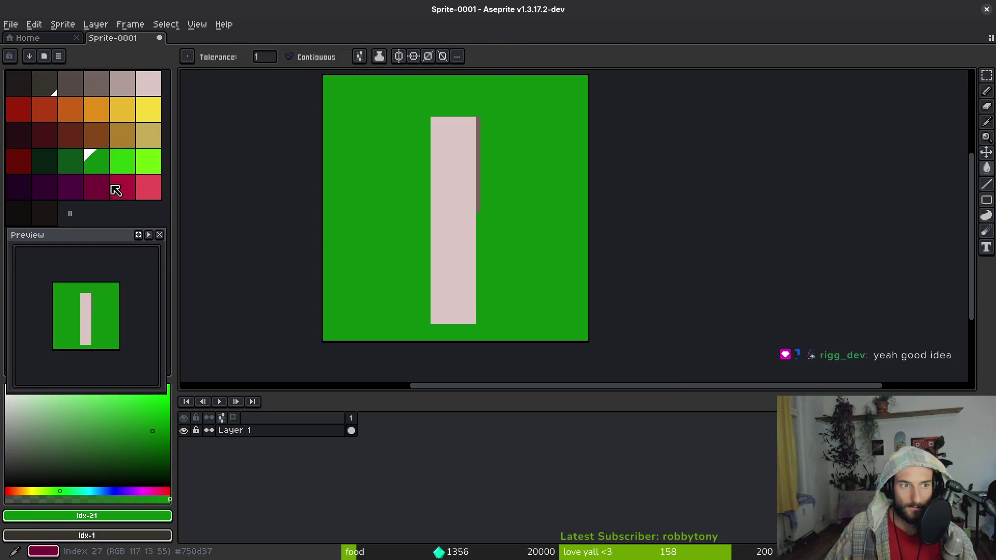
pyautogui.click(96, 134)
pyautogui.click(358, 212)
pyautogui.click(123, 136)
pyautogui.click(382, 218)
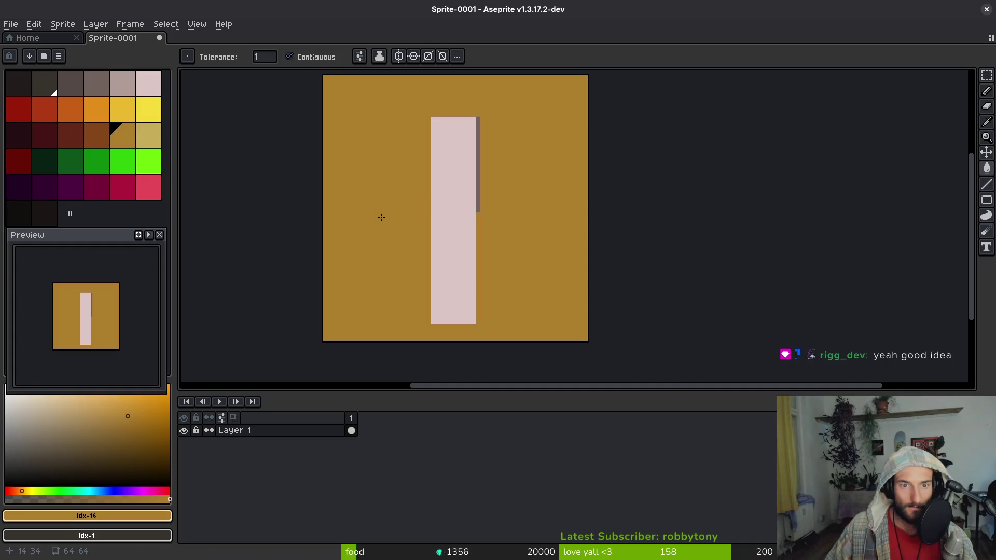
pyautogui.click(149, 140)
pyautogui.click(402, 226)
pyautogui.moveTo(411, 201); pyautogui.dragTo(405, 242)
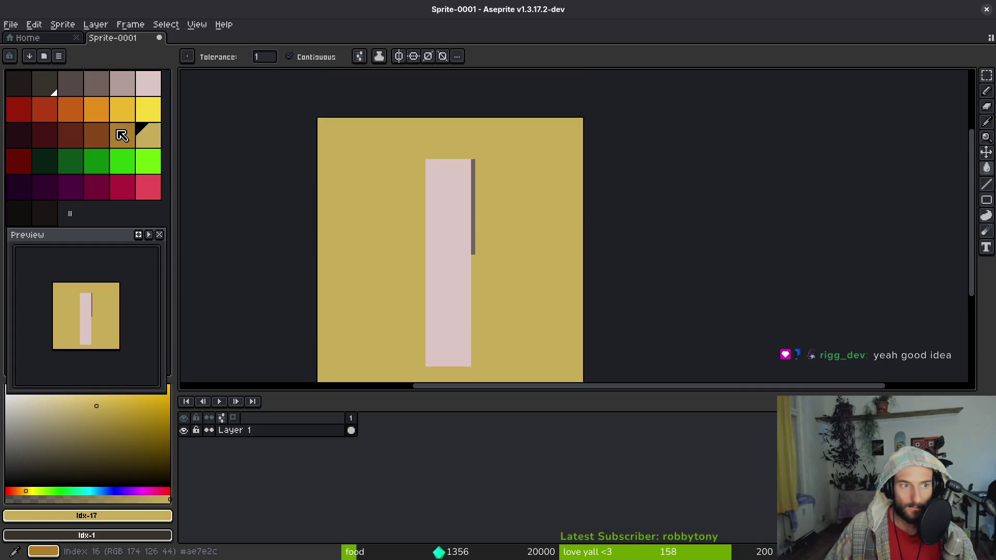
pyautogui.click(122, 136)
pyautogui.click(341, 240)
pyautogui.moveTo(339, 241); pyautogui.dragTo(267, 244)
# Extend the grey shadow as a stepped line down the bar's full right edge
pyautogui.click(97, 83)
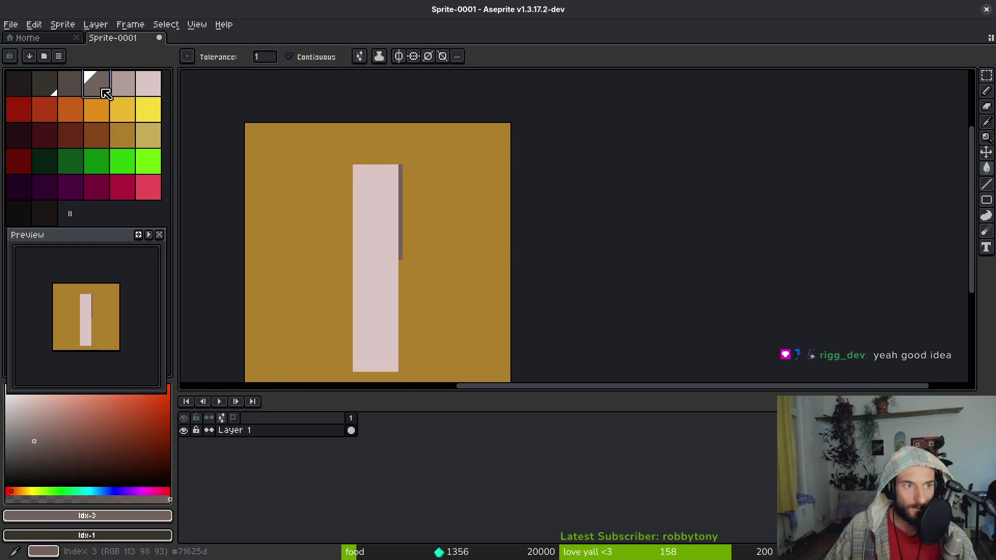
pyautogui.scroll(2, 447, 194)
pyautogui.scroll(-1, 449, 167)
pyautogui.click(448, 231)
pyautogui.hotkey('ctrl', 'z')
pyautogui.press('b')
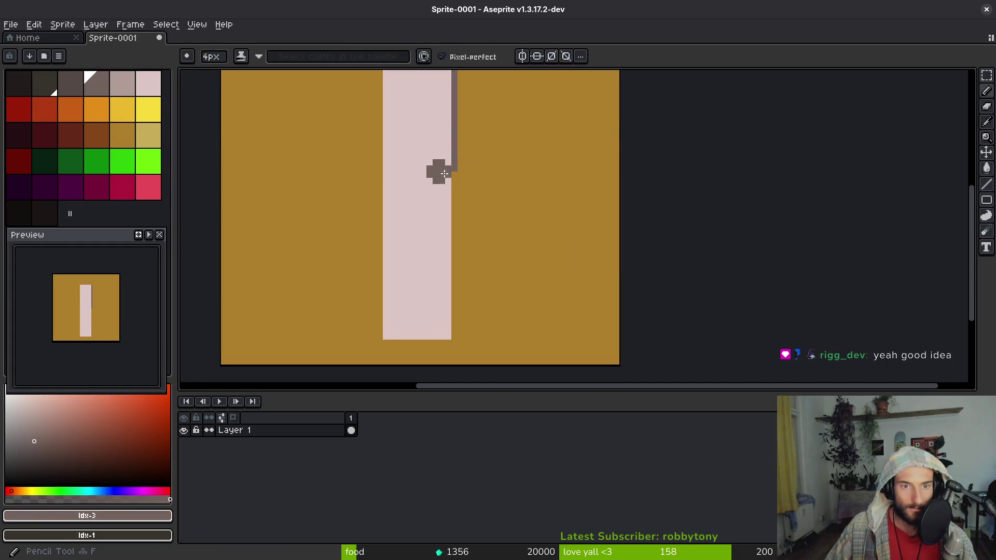
pyautogui.moveTo(451, 167); pyautogui.dragTo(454, 340)
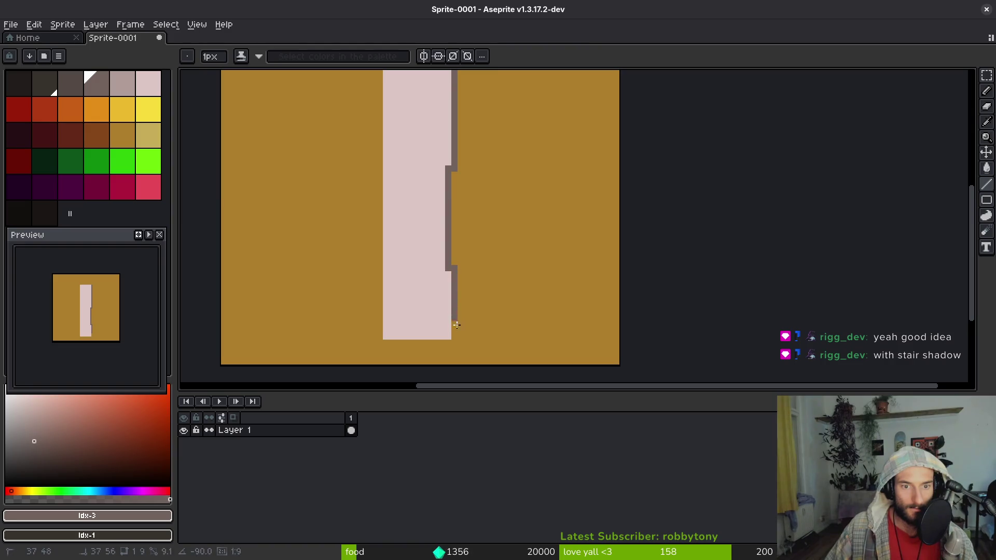
pyautogui.scroll(-1, 460, 265)
pyautogui.scroll(-2, 462, 261)
# Compare the sprite against the tileset reference image twice
pyautogui.hotkey('alt', 'Tab')
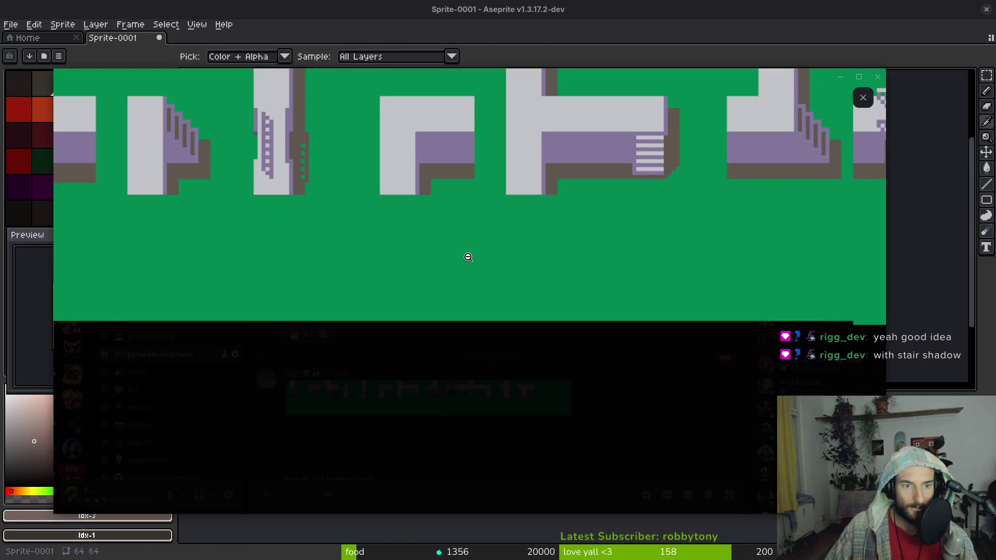
pyautogui.hotkey('alt', 'Tab')
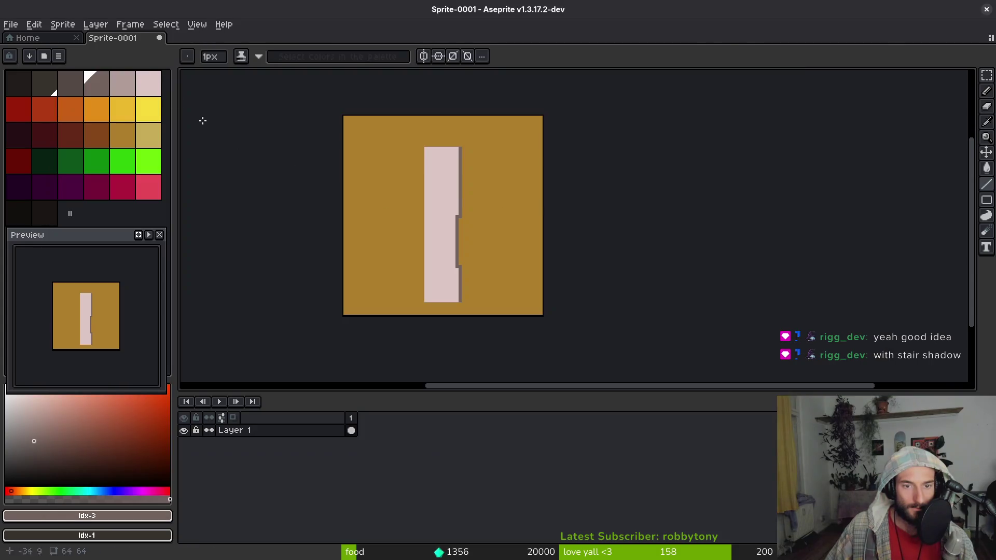
pyautogui.scroll(1, 549, 230)
pyautogui.hotkey('alt', 'Tab')
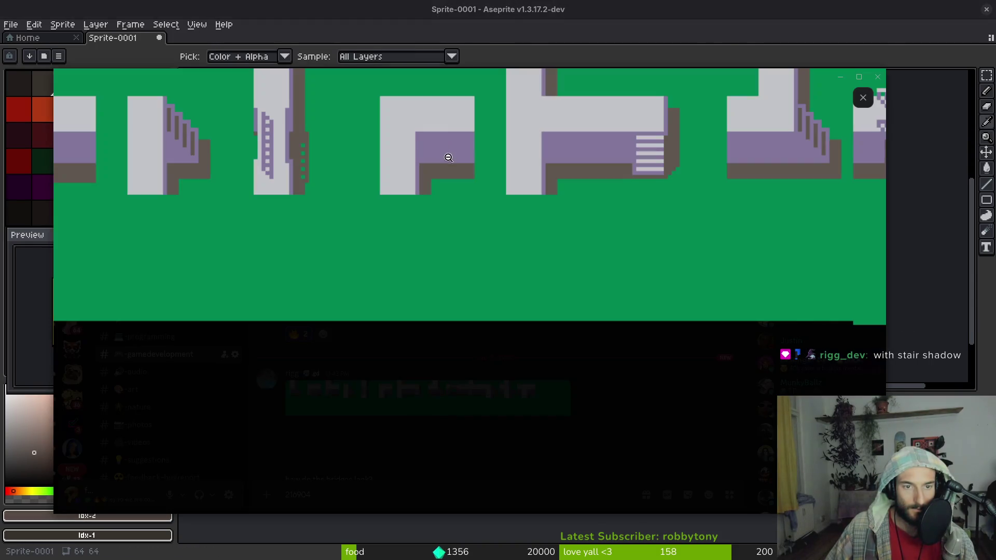
pyautogui.hotkey('alt', 'Tab')
pyautogui.scroll(1, 406, 185)
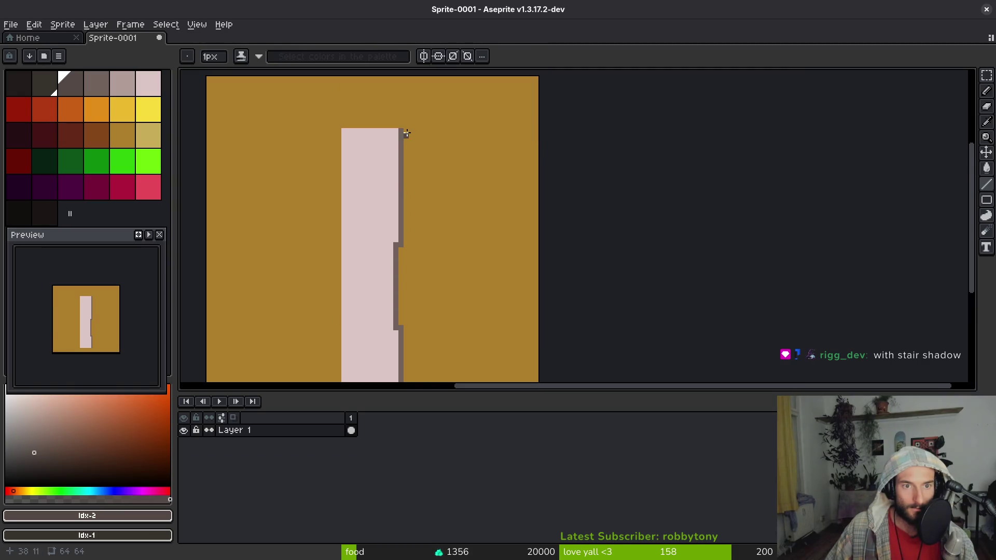
pyautogui.press('r')
# Outline the railing rectangle beside the bar and fill its shadow column dark grey
pyautogui.moveTo(406, 132); pyautogui.dragTo(436, 249)
pyautogui.scroll(-1, 436, 249)
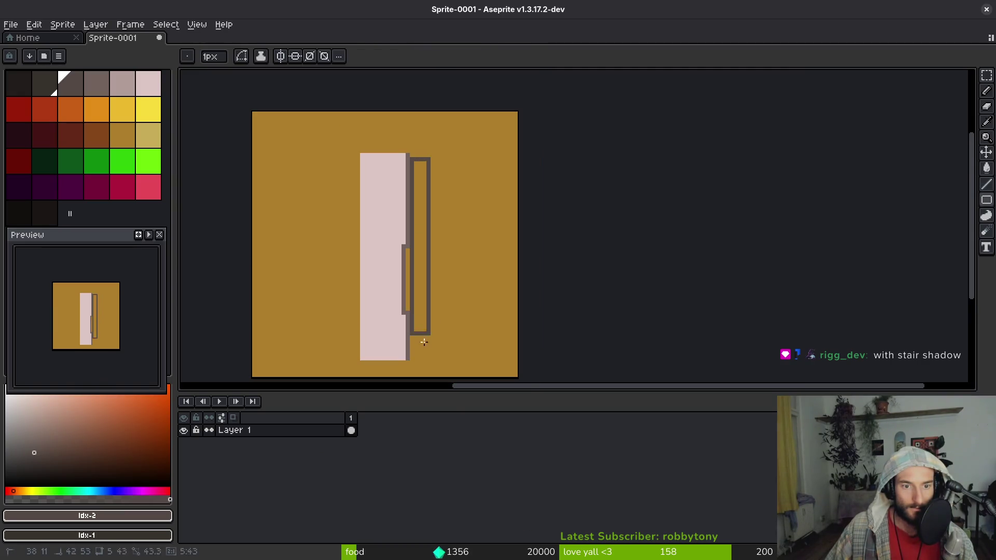
pyautogui.moveTo(427, 356); pyautogui.dragTo(420, 358)
pyautogui.scroll(1, 420, 358)
pyautogui.moveTo(403, 212); pyautogui.dragTo(413, 325)
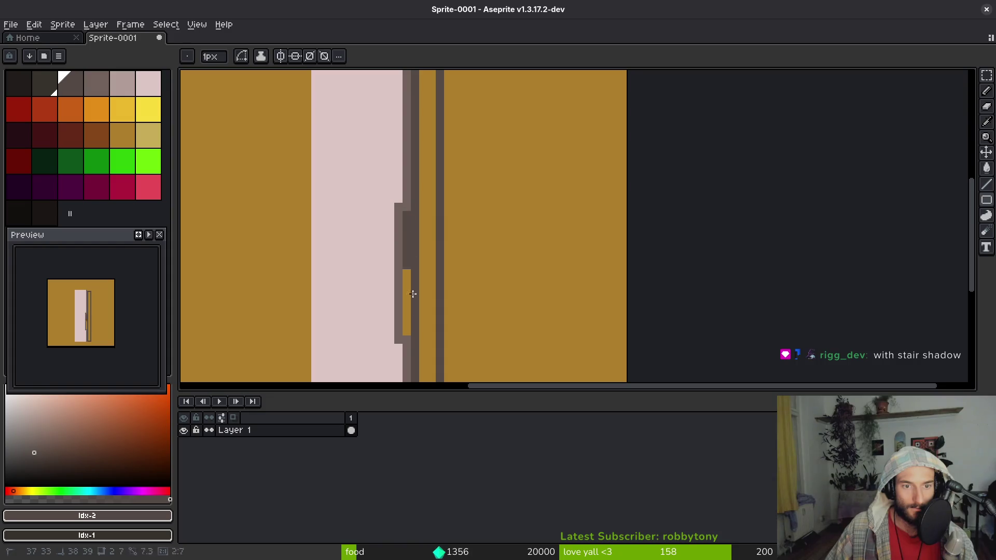
pyautogui.press('g')
pyautogui.click(432, 333)
pyautogui.scroll(-2, 431, 334)
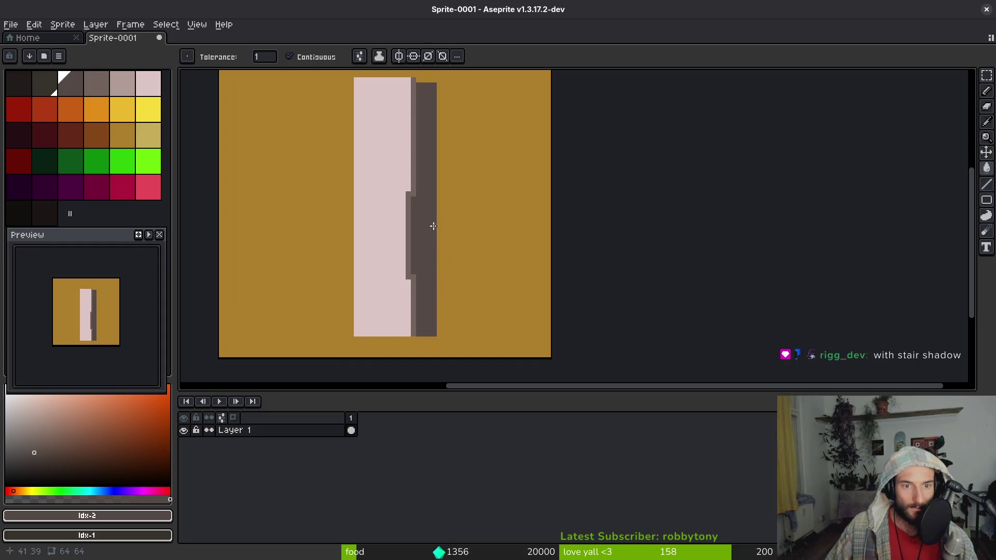
pyautogui.scroll(2, 407, 202)
# Refine the dark column with single-pixel steps and darken a railing pixel
pyautogui.press('b')
pyautogui.moveTo(459, 182); pyautogui.dragTo(452, 378)
pyautogui.hotkey('ctrl', 'z')
pyautogui.press('-')
pyautogui.press('-')
pyautogui.press('-')
pyautogui.click(453, 194)
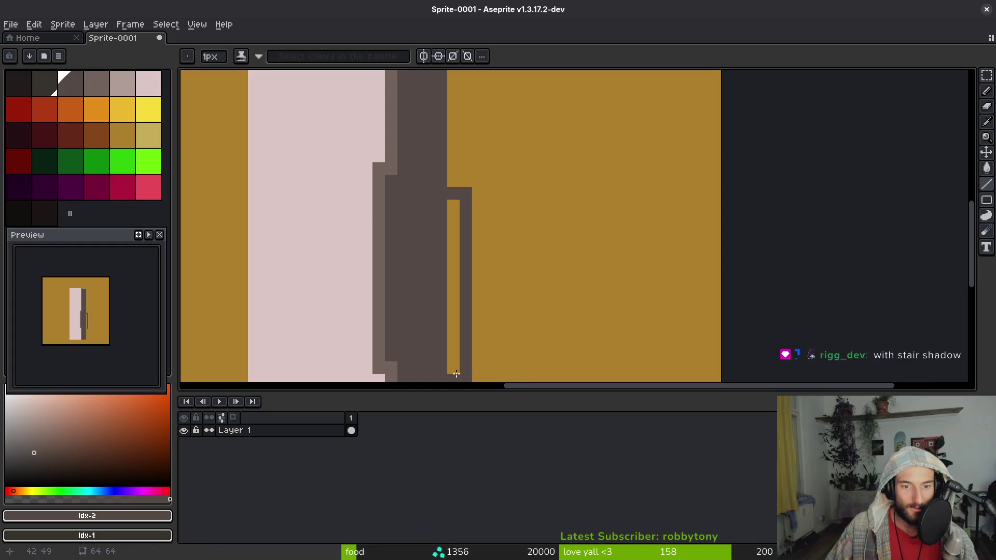
pyautogui.scroll(-1, 437, 284)
pyautogui.click(439, 273)
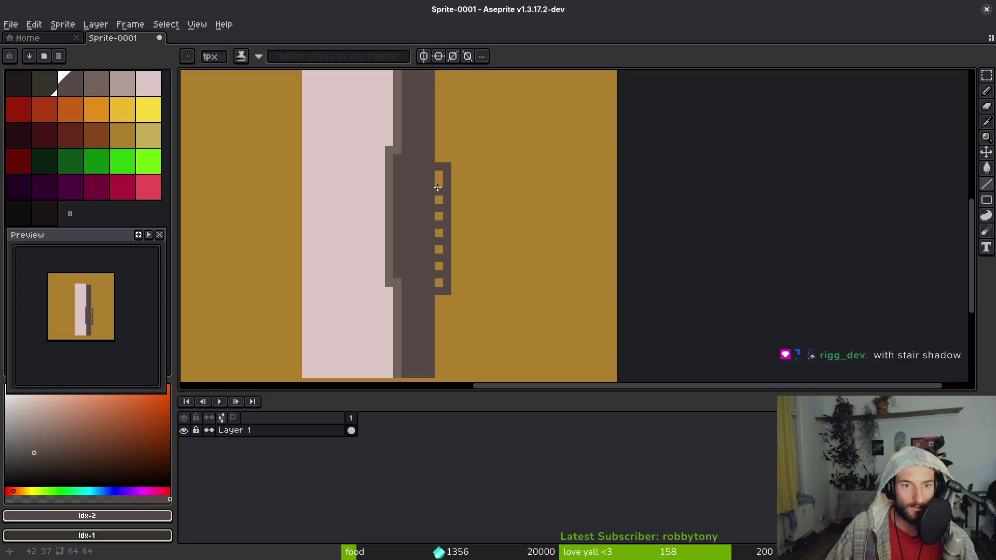
# Paint small ochre rung gaps into the railing for a laddered look
pyautogui.press('f')
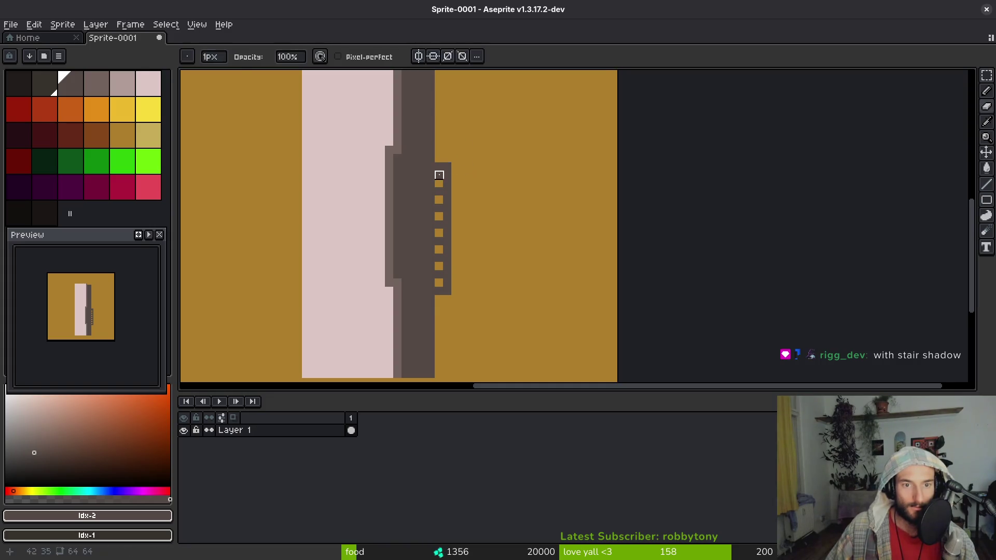
pyautogui.keyDown('alt'); pyautogui.click(480, 159); pyautogui.keyUp('alt')
pyautogui.moveTo(445, 167); pyautogui.dragTo(456, 163)
pyautogui.press('-')
pyautogui.press('-')
pyautogui.press('-')
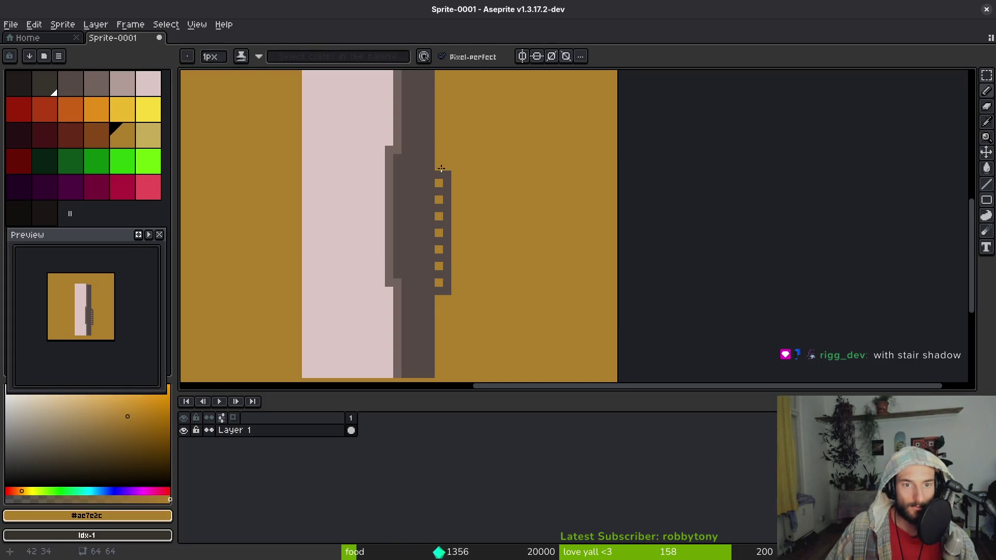
pyautogui.scroll(-4, 440, 168)
pyautogui.scroll(2, 454, 187)
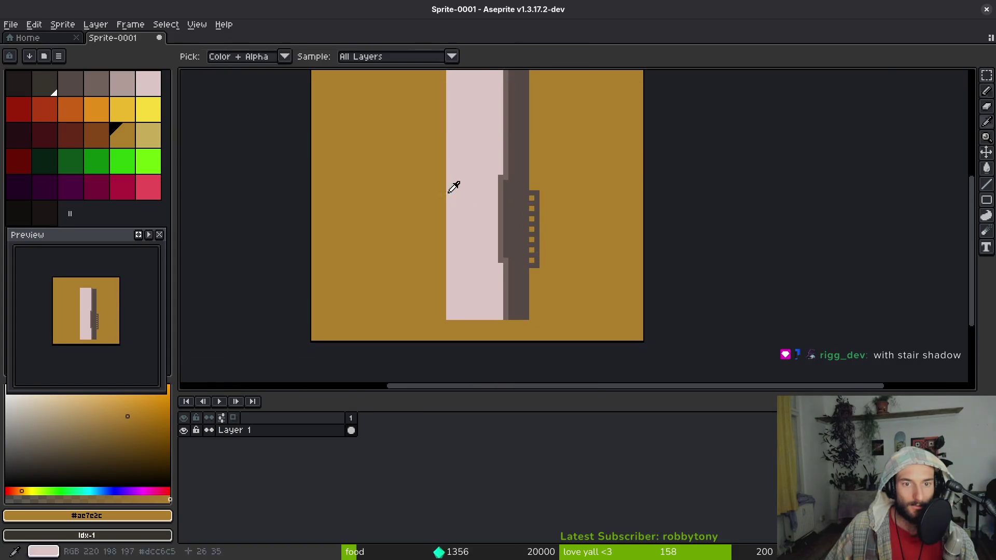
# Draw a dark stepped strip along the path's left edge, checking the reference tile
pyautogui.hotkey('alt', 'Tab')
pyautogui.hotkey('alt', 'Tab')
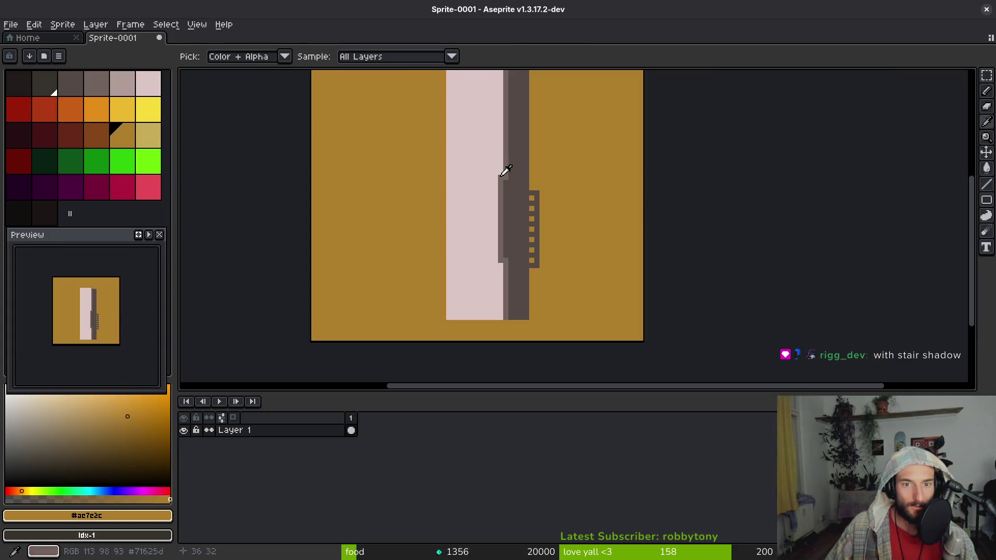
pyautogui.click(508, 172)
pyautogui.press('b')
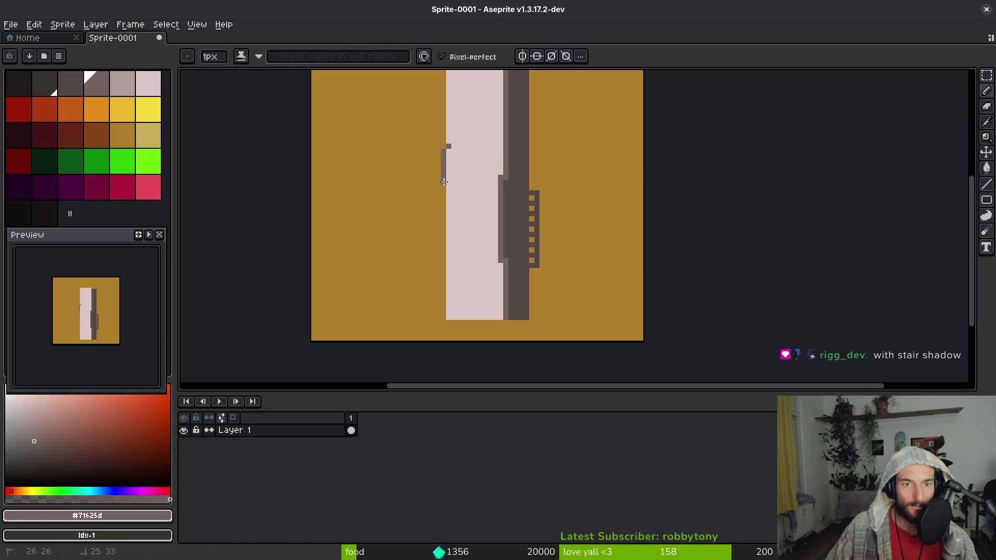
pyautogui.hotkey('ctrl', 'z')
pyautogui.moveTo(447, 156); pyautogui.dragTo(447, 184)
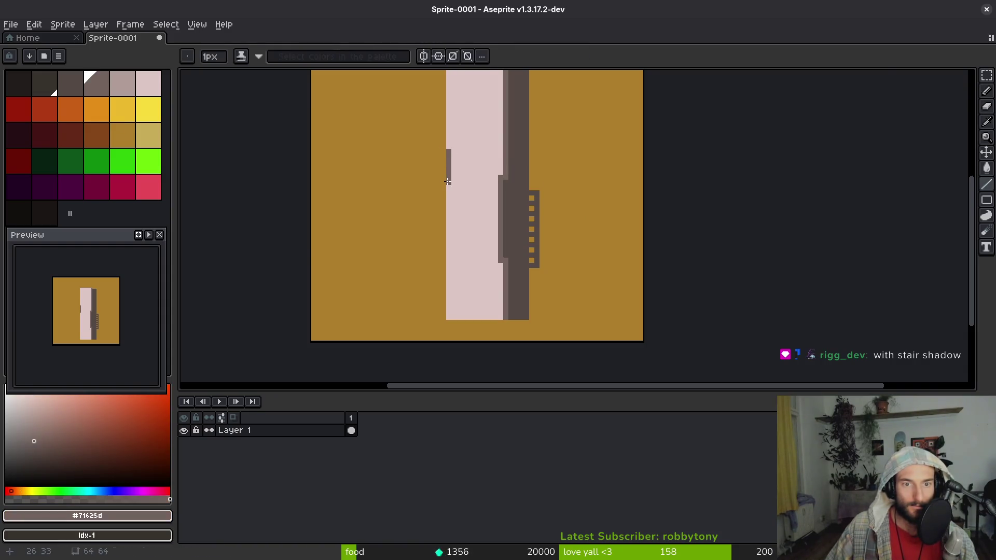
pyautogui.hotkey('alt', 'Tab')
pyautogui.hotkey('alt', 'Tab')
pyautogui.hotkey('ctrl', 'z')
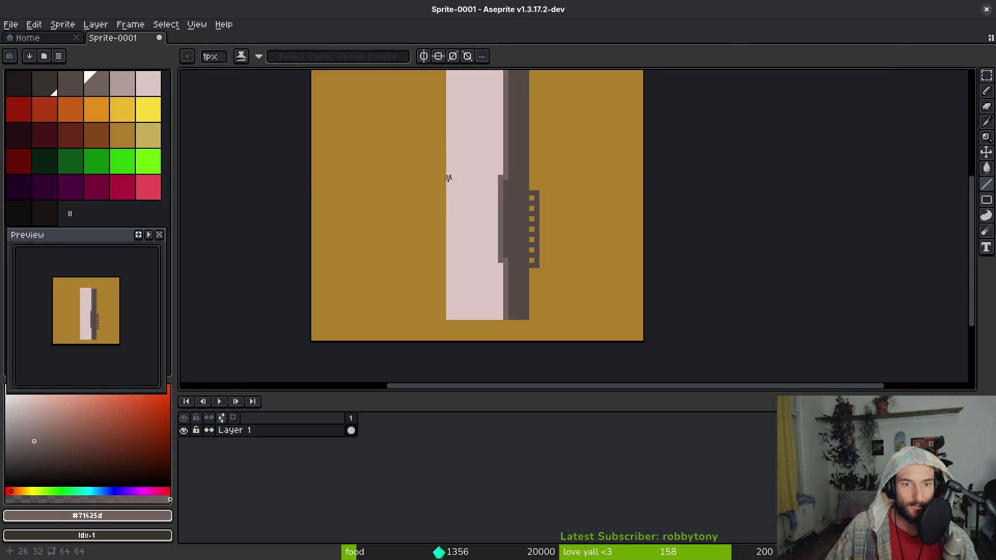
pyautogui.moveTo(448, 178); pyautogui.dragTo(455, 242)
# Restore the strip's lower part to the ochre background
pyautogui.press('e')
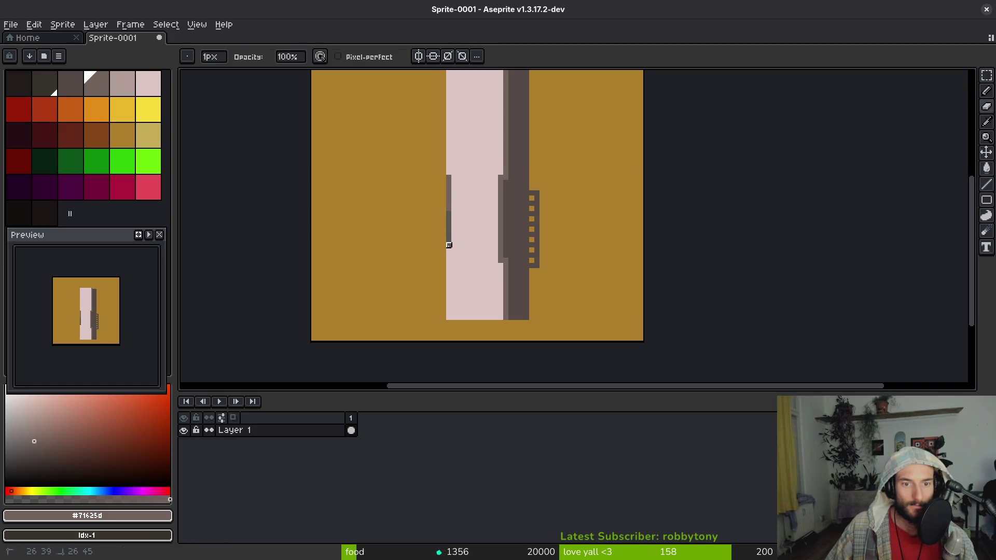
pyautogui.keyDown('alt'); pyautogui.click(447, 244); pyautogui.keyUp('alt')
pyautogui.press('g')
pyautogui.click(449, 230)
# Pick the grey strip colour while glancing at the reference tile image
pyautogui.hotkey('alt', 'Tab')
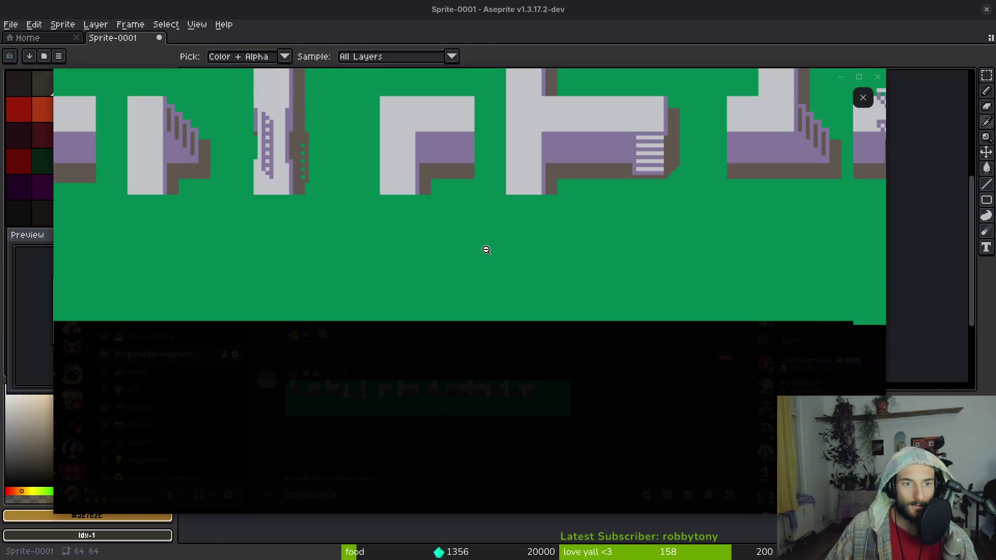
pyautogui.hotkey('alt', 'Tab')
pyautogui.press('b')
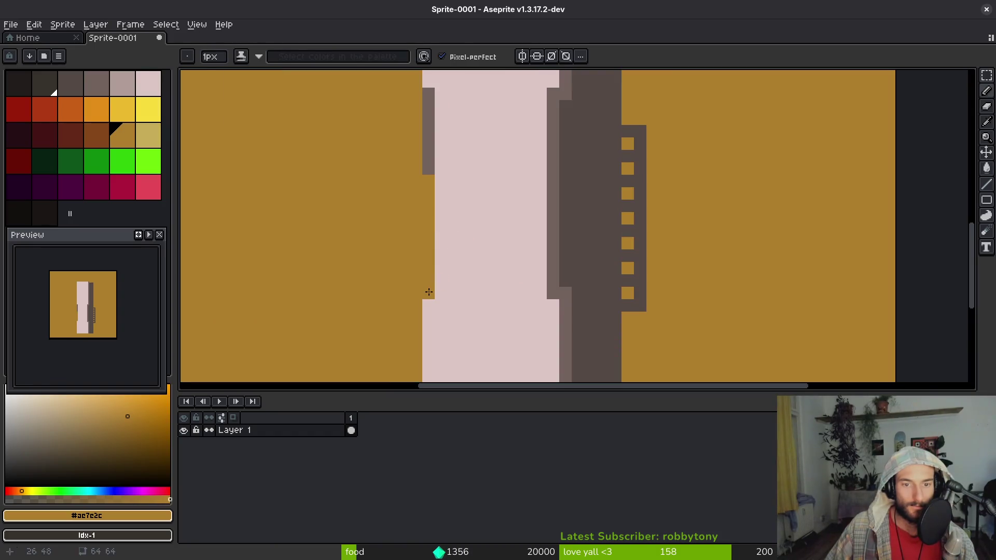
pyautogui.scroll(-5, 462, 262)
pyautogui.scroll(1, 464, 234)
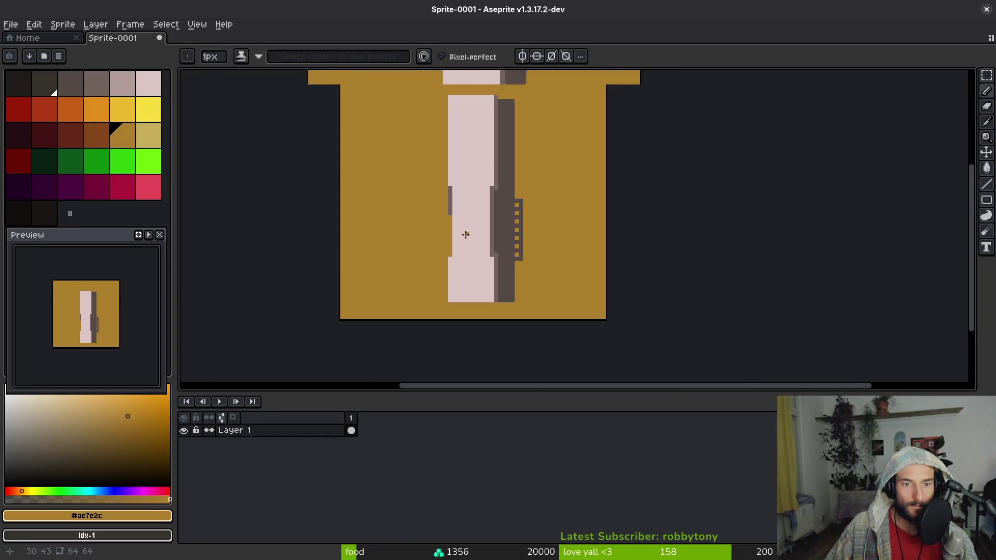
pyautogui.scroll(2, 538, 208)
pyautogui.keyDown('alt'); pyautogui.click(434, 179); pyautogui.keyUp('alt')
pyautogui.hotkey('alt', 'Tab')
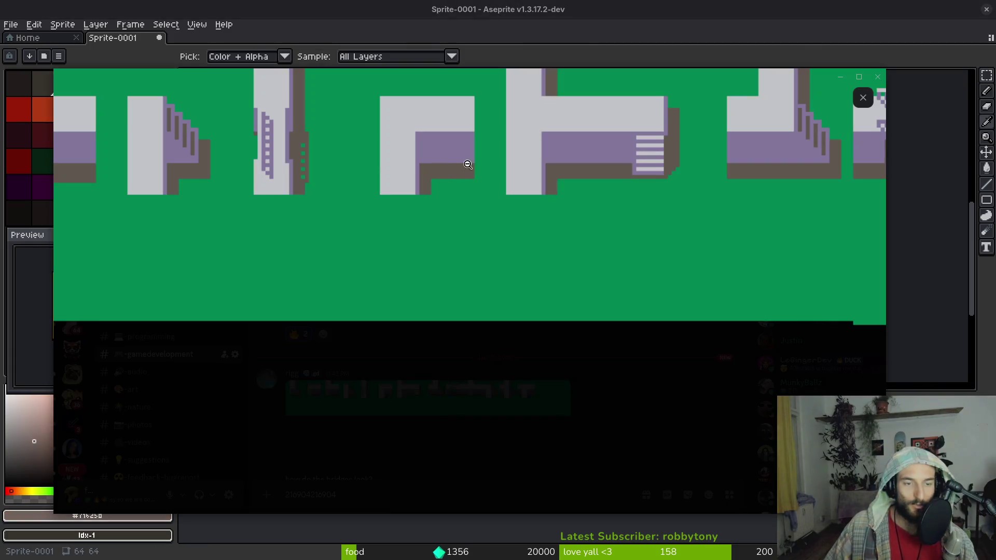
pyautogui.hotkey('alt', 'Tab')
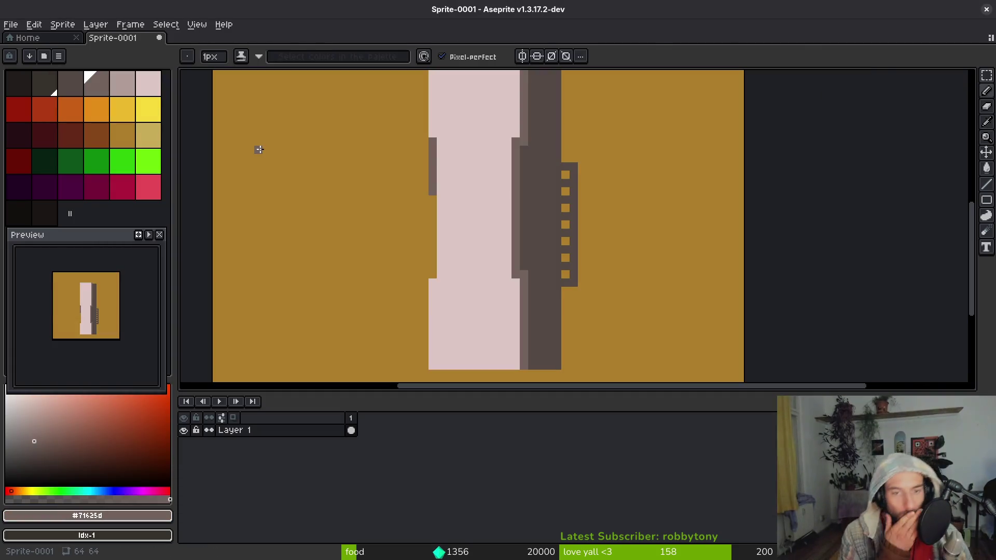
# Study the tileset reference, zooming across its other tiles, then return to the sprite
pyautogui.hotkey('alt', 'Tab')
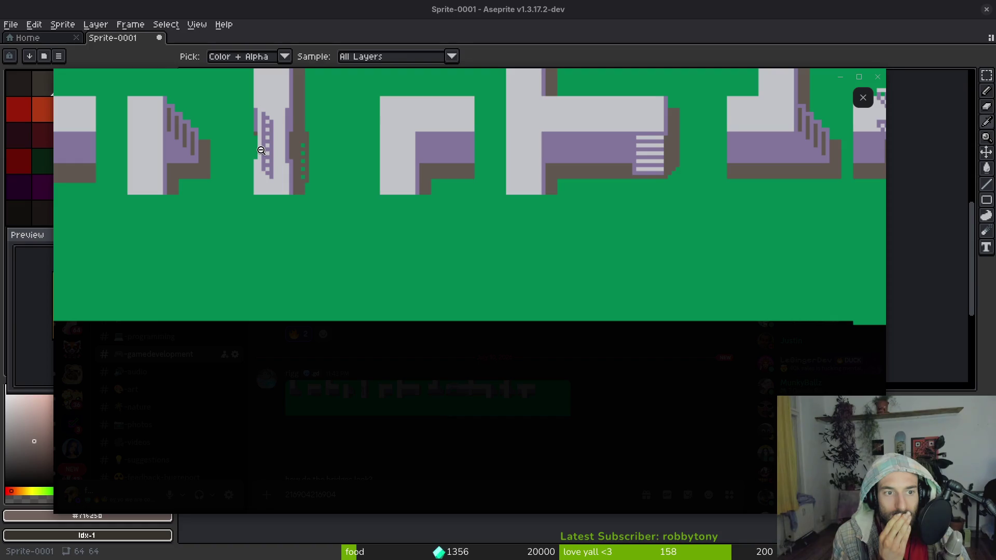
pyautogui.hotkey('alt', 'Tab')
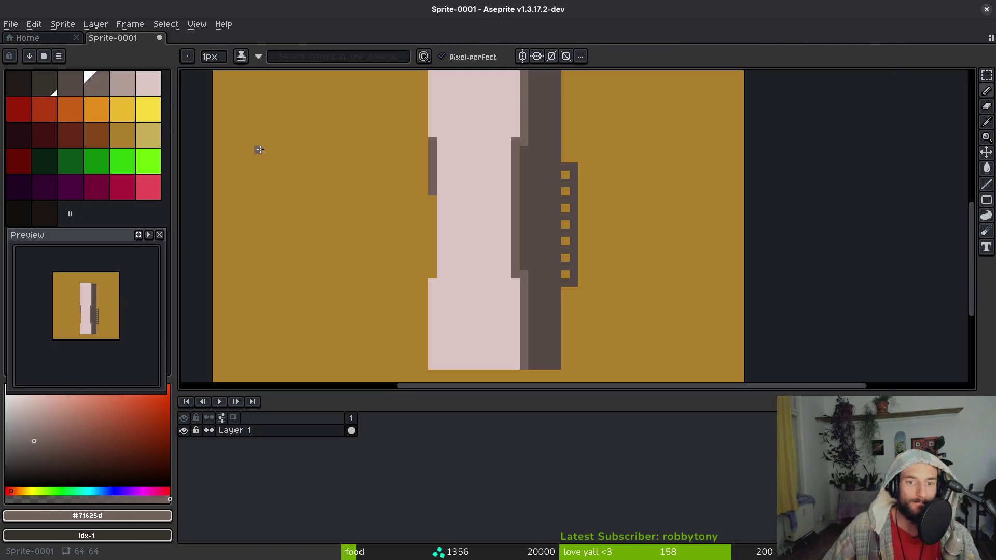
pyautogui.hotkey('alt', 'Tab')
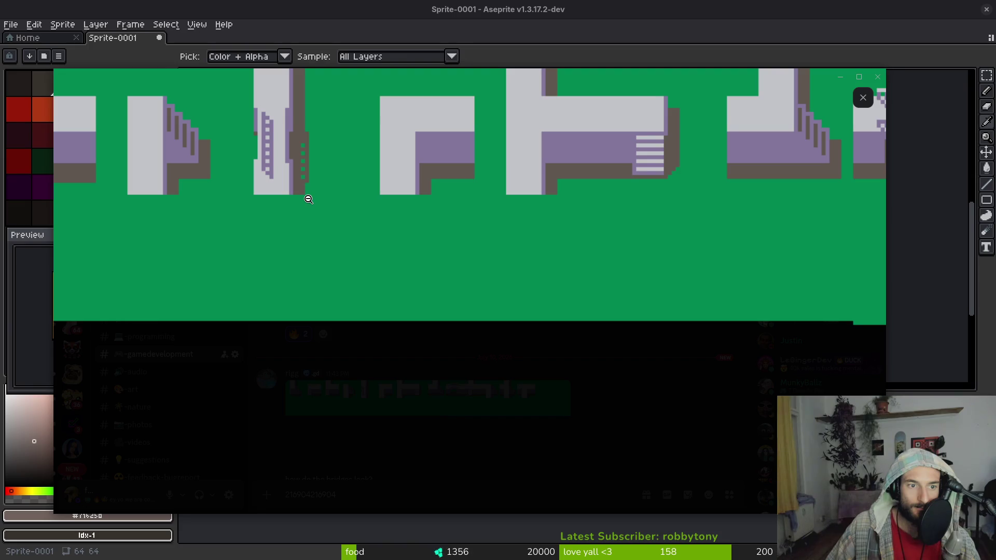
pyautogui.hotkey('alt', 'Tab')
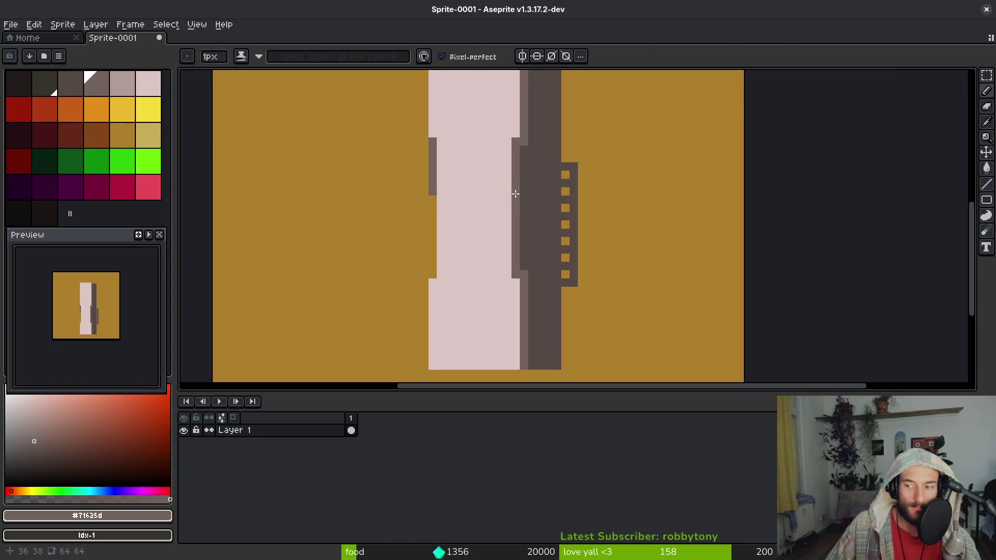
pyautogui.hotkey('alt', 'Tab')
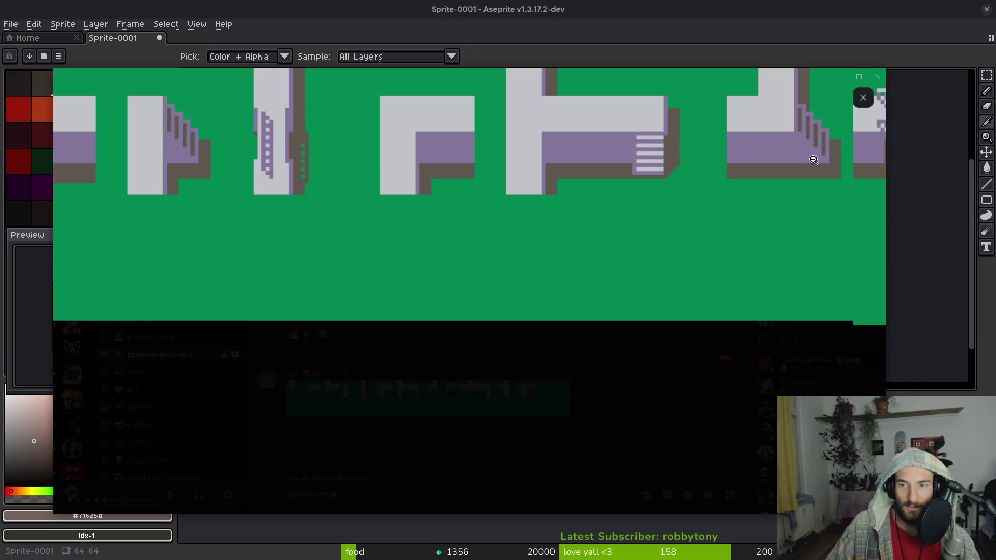
pyautogui.click(442, 153)
pyautogui.click(201, 147)
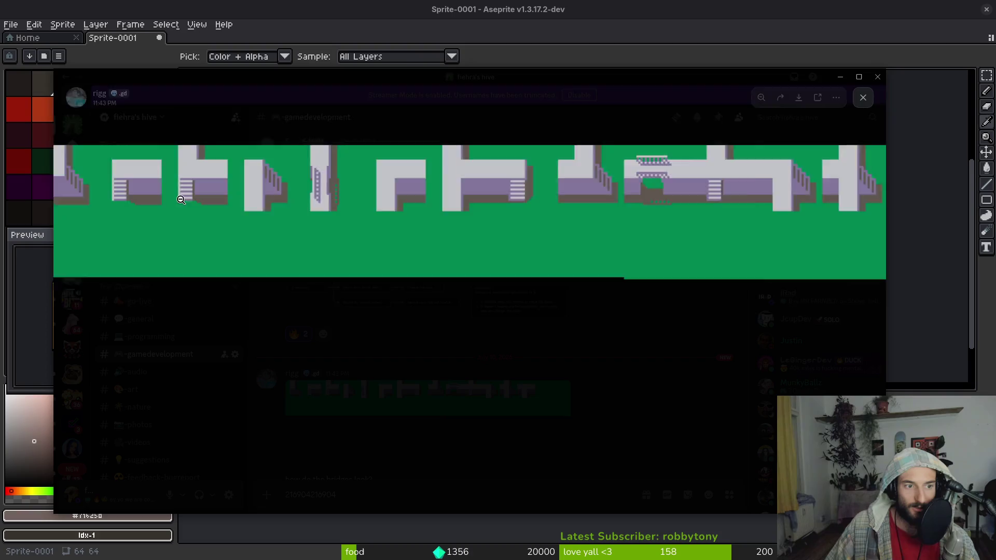
pyautogui.hotkey('alt', 'Tab')
pyautogui.scroll(1, 363, 276)
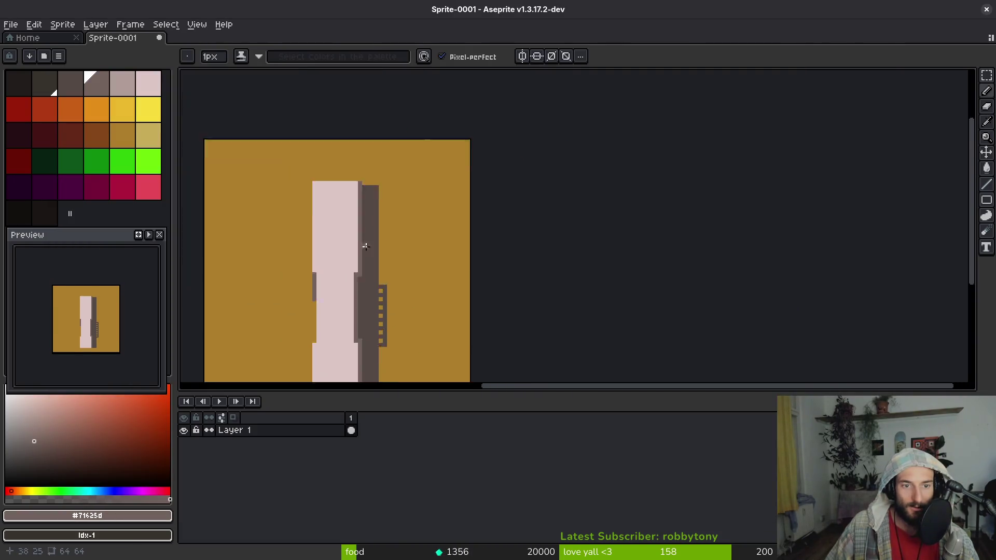
pyautogui.scroll(2, 376, 204)
# Draw the stair piece as alternating dark and light grey horizontal stripes
pyautogui.keyDown('alt'); pyautogui.rightClick(608, 224); pyautogui.keyUp('alt')
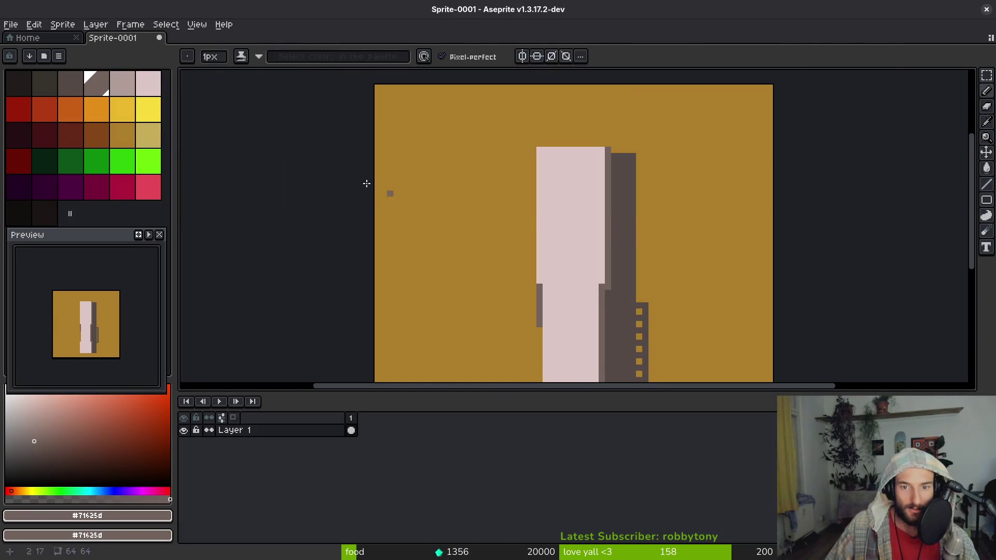
pyautogui.scroll(2, 394, 195)
pyautogui.keyDown('alt'); pyautogui.click(825, 234); pyautogui.keyUp('alt')
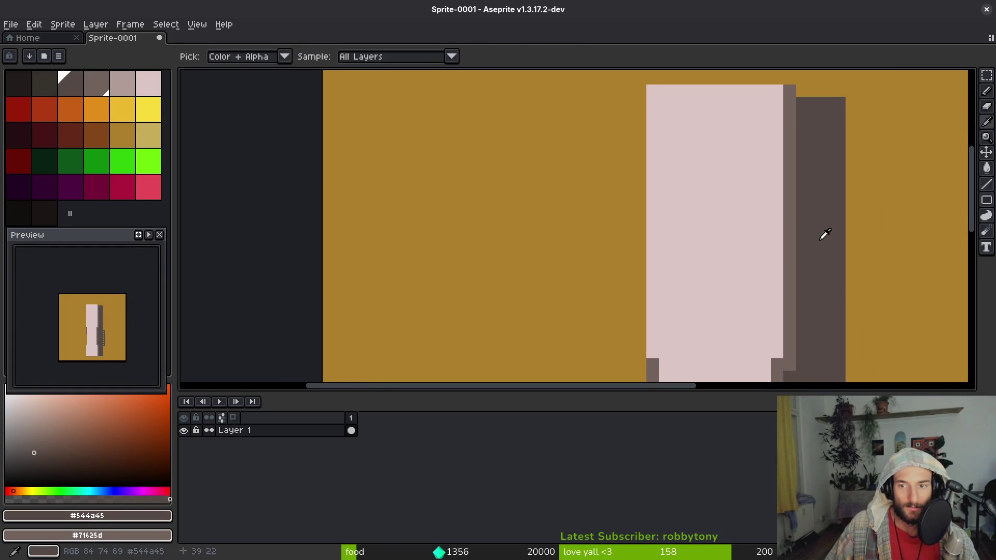
pyautogui.press('l')
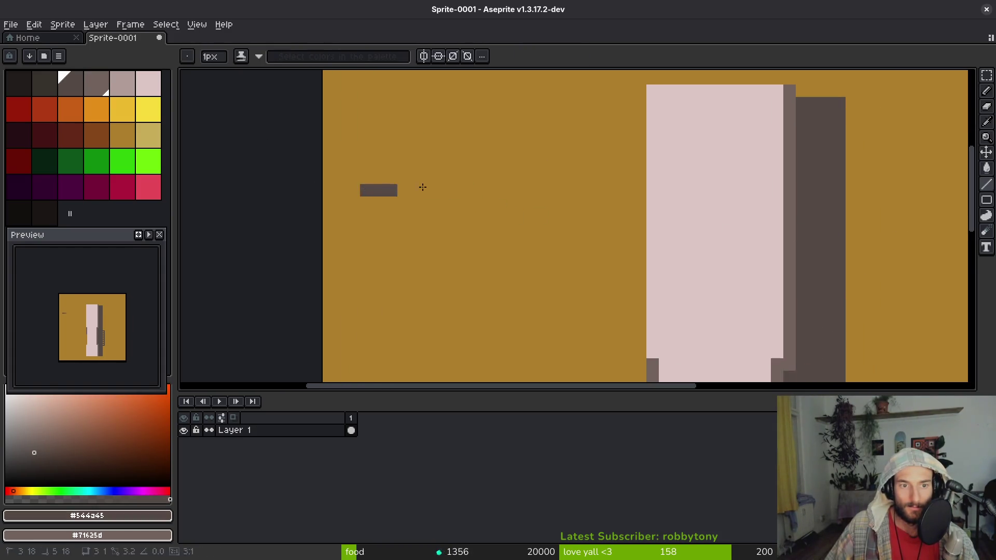
pyautogui.moveTo(363, 190)
pyautogui.mouseDown()
pyautogui.moveTo(460, 190)
pyautogui.moveTo(470, 200)
pyautogui.mouseUp()
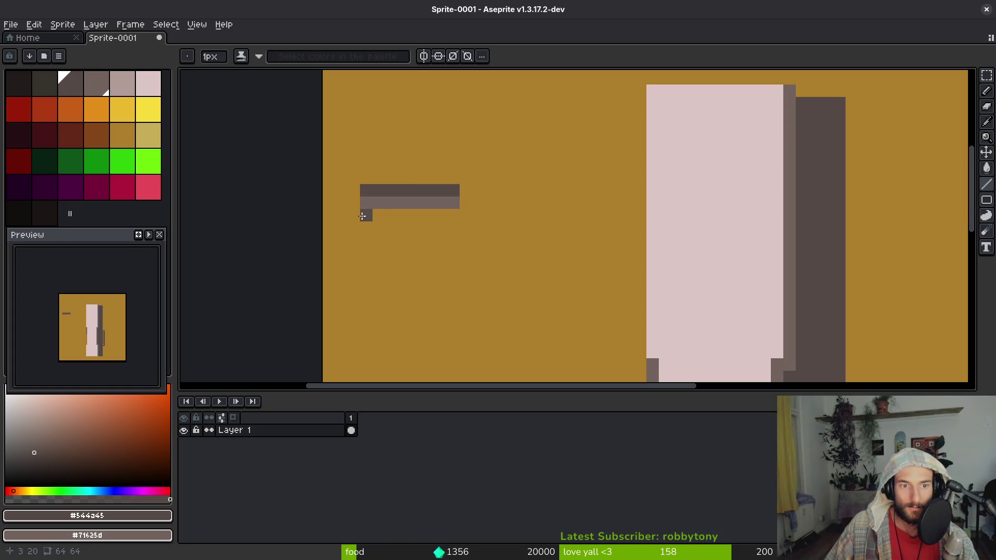
pyautogui.moveTo(364, 215); pyautogui.dragTo(456, 216)
pyautogui.moveTo(364, 227); pyautogui.dragTo(460, 230)
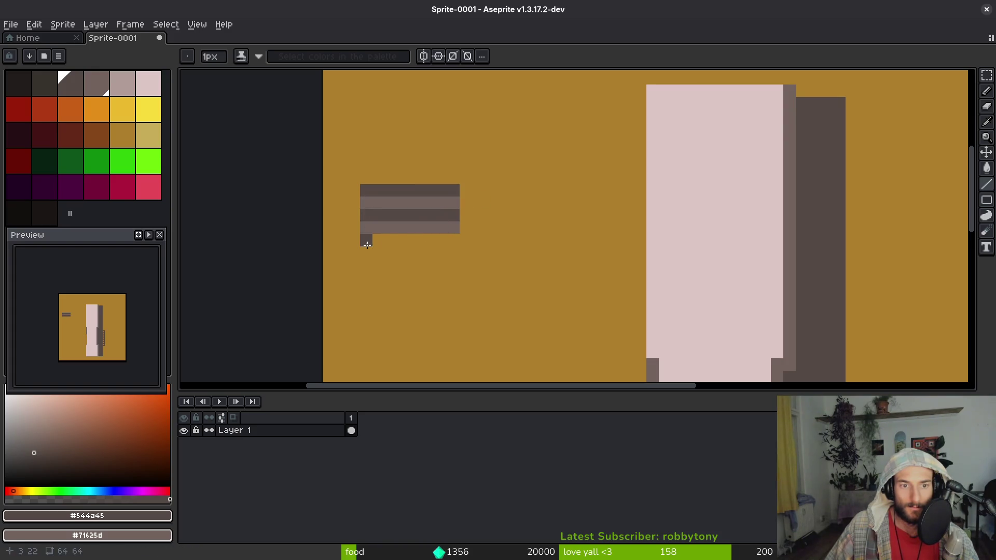
pyautogui.moveTo(365, 239); pyautogui.dragTo(459, 239)
pyautogui.moveTo(366, 253); pyautogui.dragTo(441, 249)
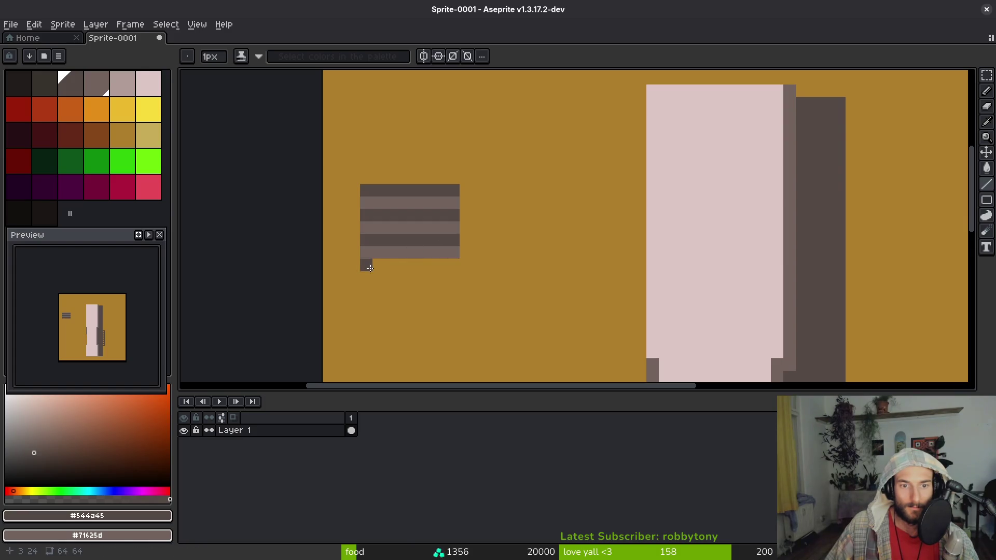
pyautogui.moveTo(369, 267); pyautogui.dragTo(442, 267)
pyautogui.moveTo(375, 275); pyautogui.dragTo(458, 275)
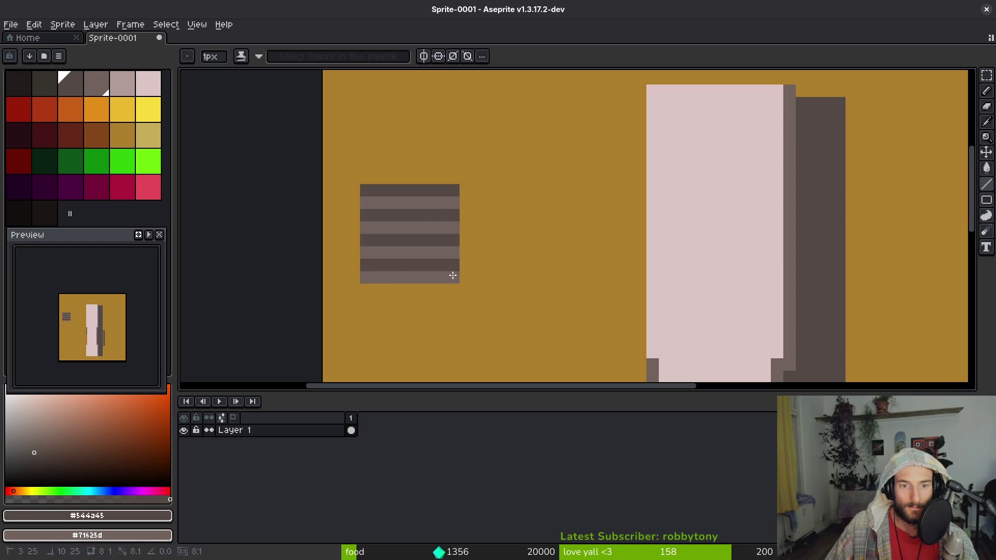
# Add a near-black stepped shadow along the stair piece's right side
pyautogui.click(44, 86)
pyautogui.moveTo(464, 203)
pyautogui.mouseDown()
pyautogui.moveTo(476, 215)
pyautogui.moveTo(478, 249)
pyautogui.moveTo(503, 250)
pyautogui.moveTo(490, 278)
pyautogui.moveTo(466, 278)
pyautogui.moveTo(473, 257)
pyautogui.moveTo(512, 254)
pyautogui.mouseUp()
pyautogui.scroll(-3, 541, 278)
pyautogui.scroll(1, 540, 314)
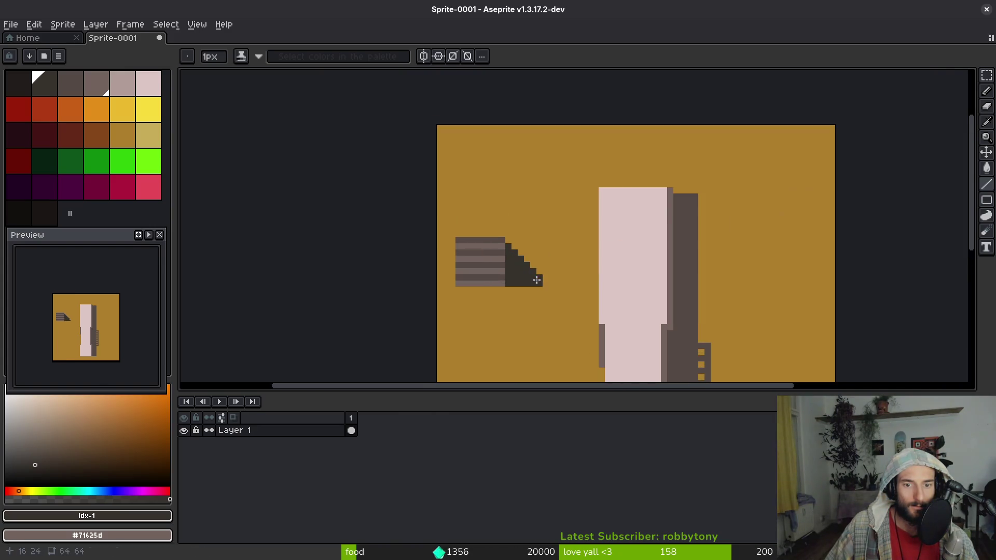
pyautogui.scroll(-1, 537, 311)
pyautogui.scroll(-1, 532, 305)
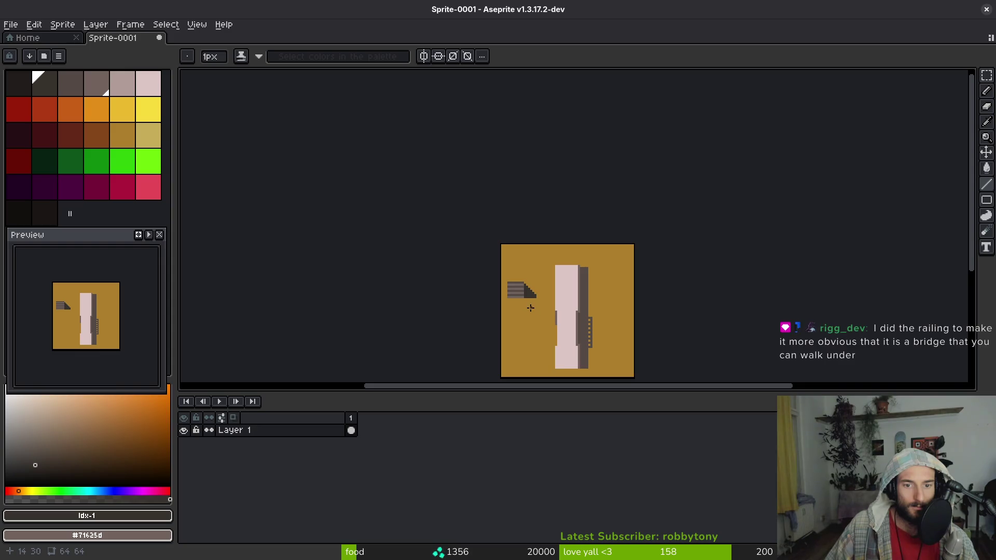
pyautogui.scroll(2, 530, 307)
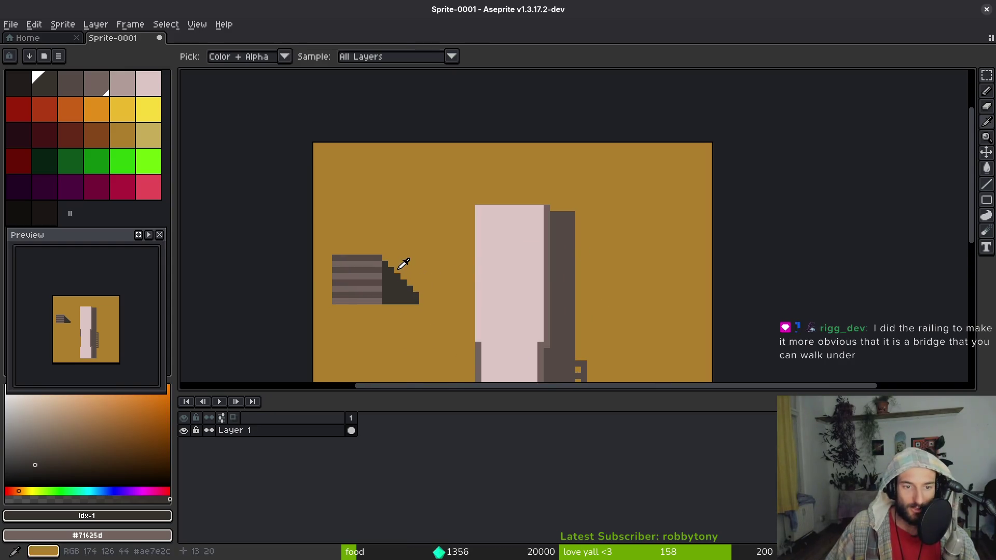
# Add a bottom stair step and paint the stray dark blocks back to ochre
pyautogui.keyDown('alt'); pyautogui.click(393, 271); pyautogui.keyUp('alt')
pyautogui.scroll(1, 393, 270)
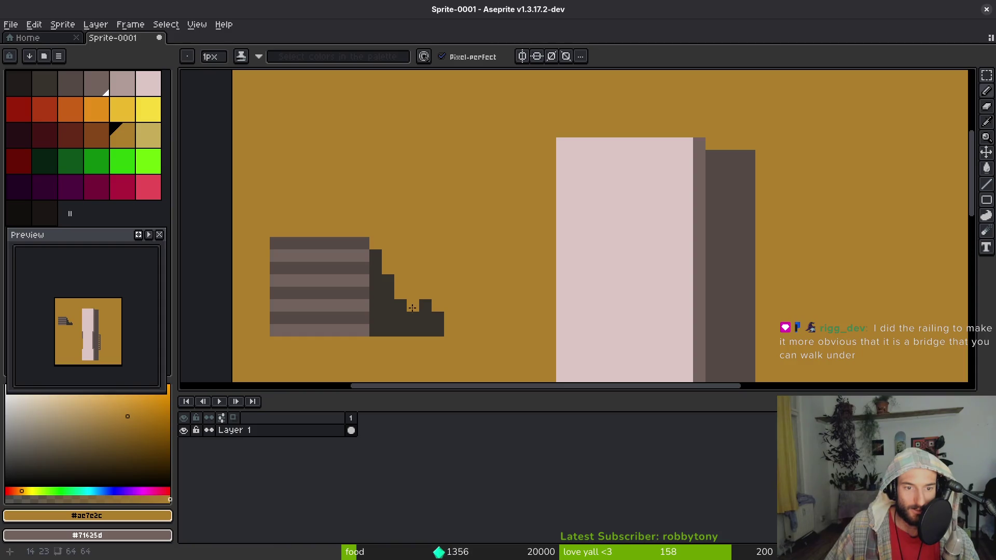
pyautogui.moveTo(434, 315)
pyautogui.mouseDown()
pyautogui.moveTo(440, 334)
pyautogui.moveTo(424, 303)
pyautogui.mouseUp()
pyautogui.keyDown('alt'); pyautogui.click(396, 322); pyautogui.keyUp('alt')
pyautogui.keyDown('alt'); pyautogui.click(453, 280); pyautogui.keyUp('alt')
pyautogui.scroll(-4, 424, 302)
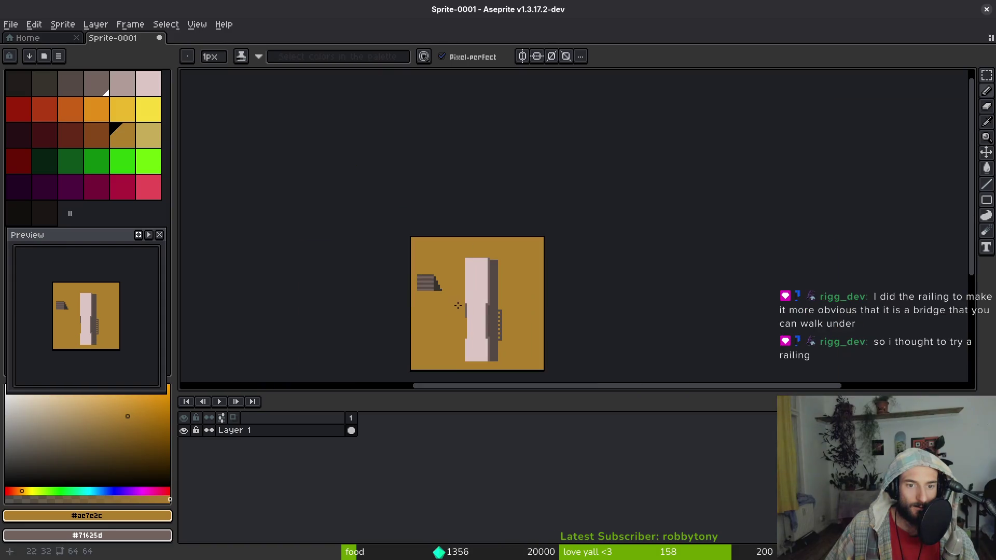
pyautogui.scroll(4, 456, 308)
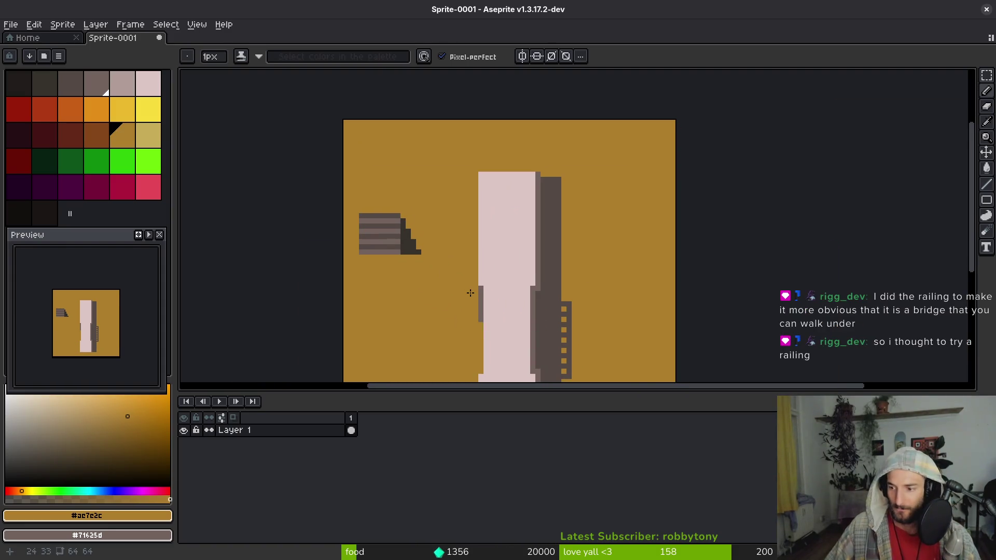
# Pan the view to bring the pillar's railing into the middle
pyautogui.moveTo(478, 291)
pyautogui.mouseDown()
pyautogui.moveTo(468, 216)
pyautogui.moveTo(475, 206)
pyautogui.mouseUp()
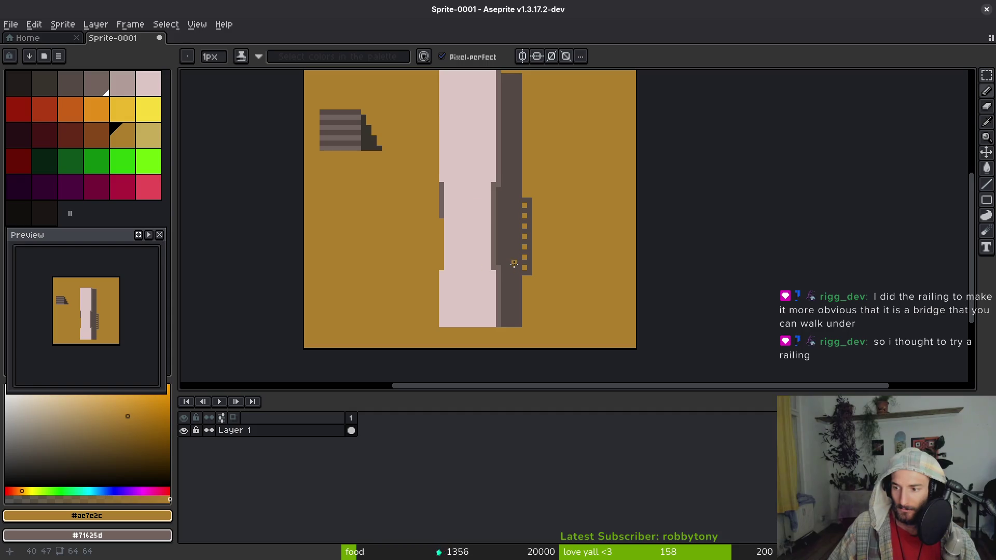
pyautogui.moveTo(606, 270); pyautogui.dragTo(554, 285)
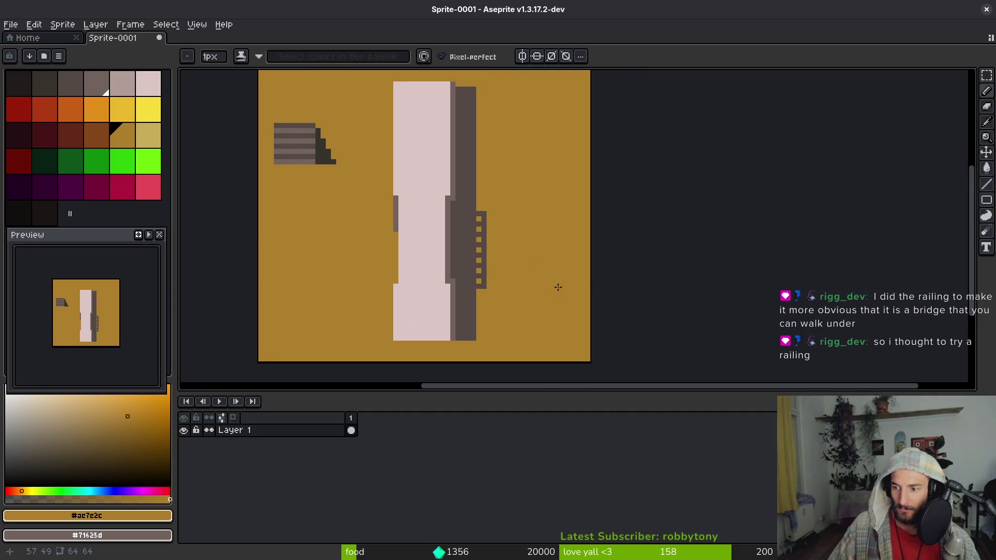
pyautogui.scroll(1, 418, 251)
# Draw a dark grey vertical railing line down the pink path's left edge
pyautogui.moveTo(512, 246); pyautogui.dragTo(506, 224)
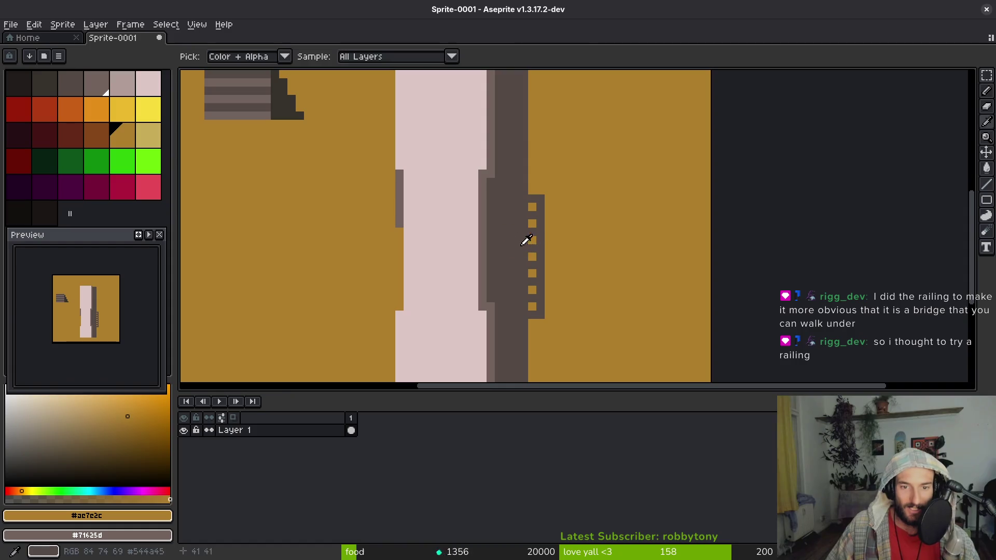
pyautogui.keyDown('alt'); pyautogui.click(527, 213); pyautogui.keyUp('alt')
pyautogui.keyDown('alt'); pyautogui.click(403, 184); pyautogui.keyUp('alt')
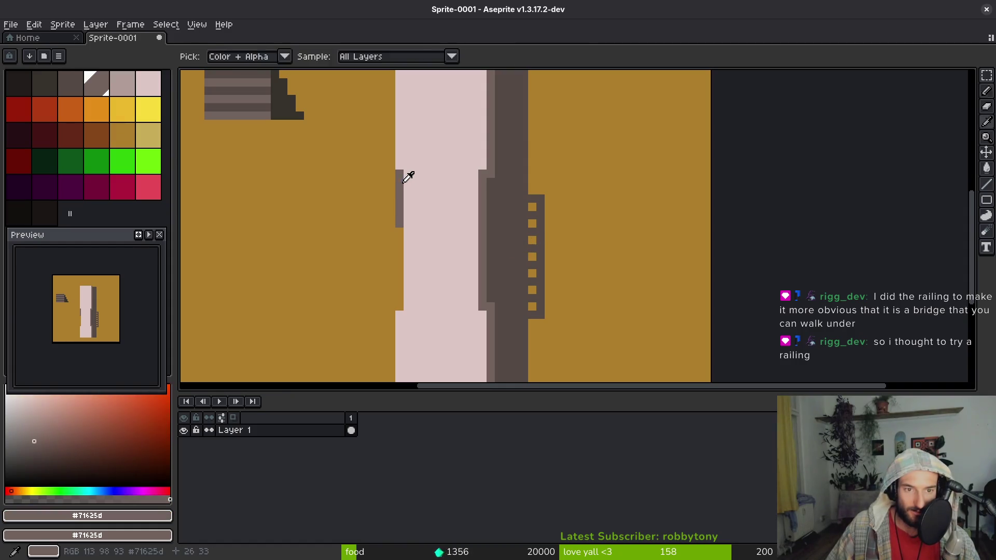
pyautogui.keyDown('shift'); pyautogui.click(413, 252); pyautogui.keyUp('shift')
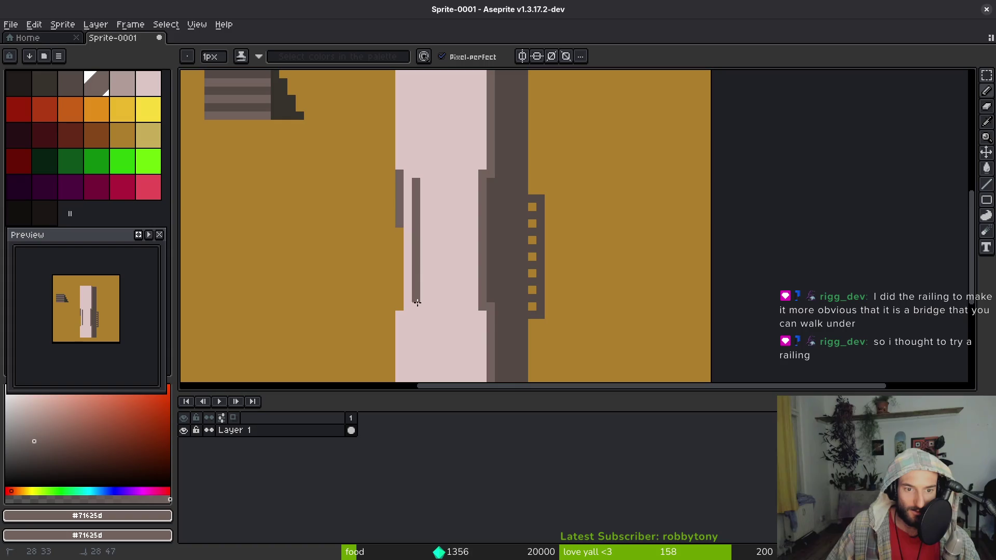
pyautogui.moveTo(423, 190); pyautogui.dragTo(426, 308)
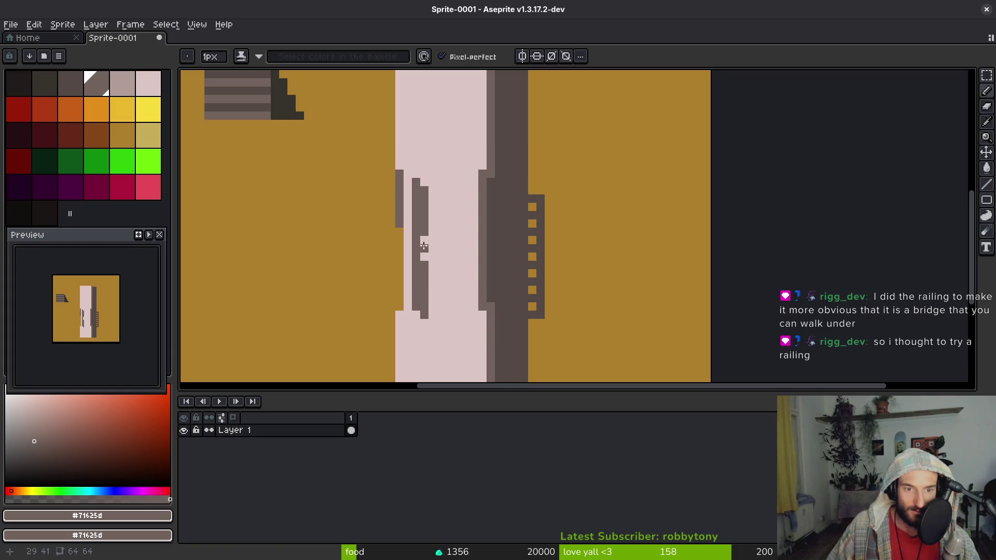
pyautogui.scroll(-5, 423, 265)
pyautogui.scroll(5, 477, 297)
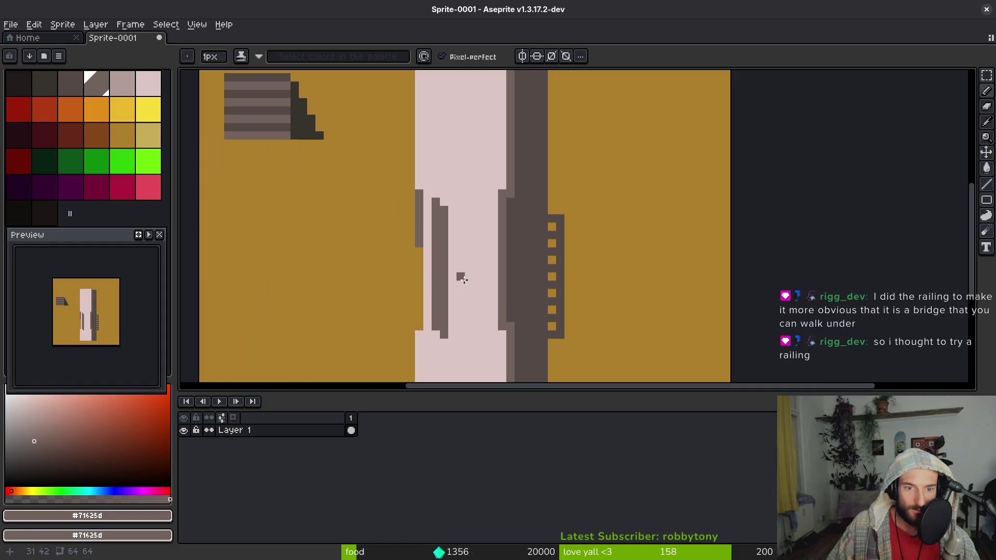
pyautogui.moveTo(444, 206); pyautogui.dragTo(444, 339)
pyautogui.scroll(-1, 456, 278)
pyautogui.click(27, 38)
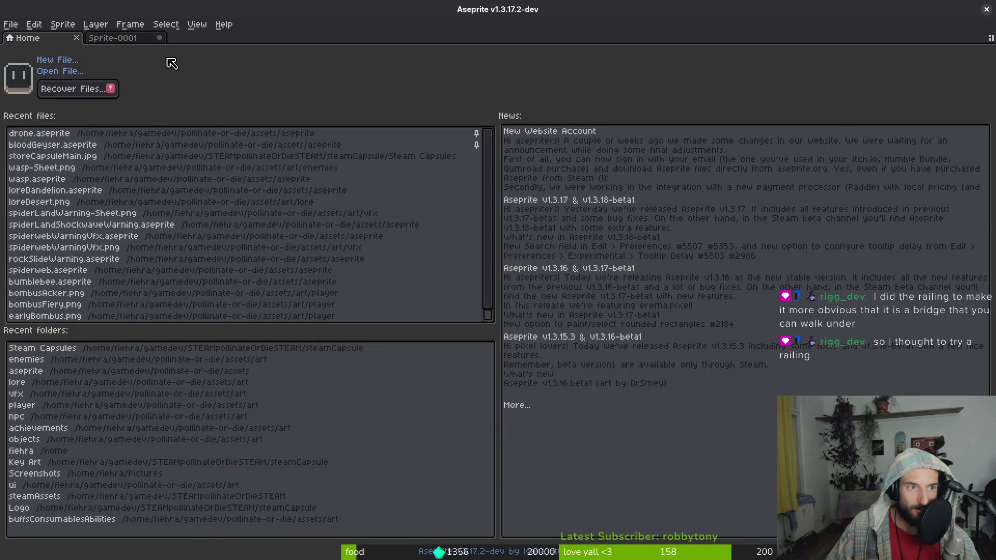
pyautogui.hotkey('alt', 'Tab')
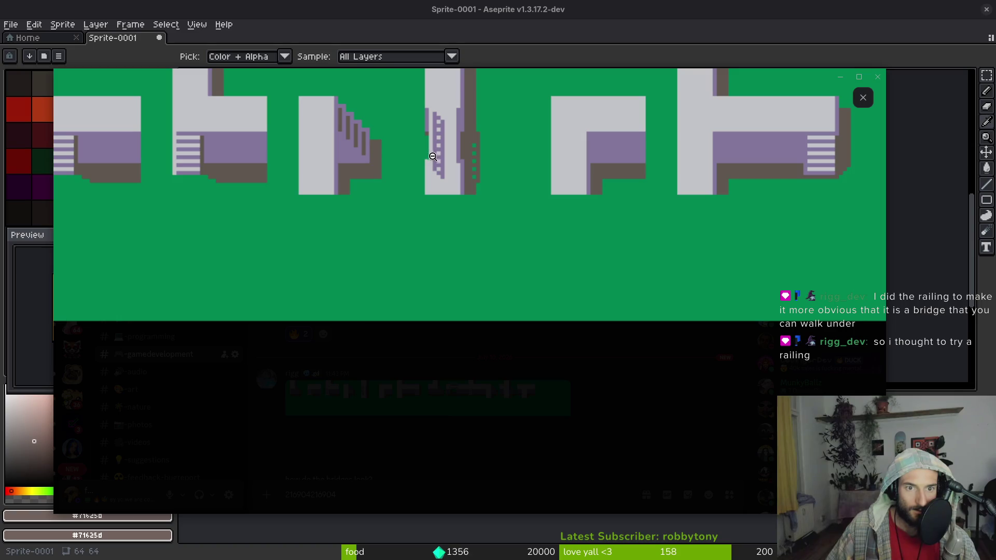
pyautogui.scroll(-2, 177, 141)
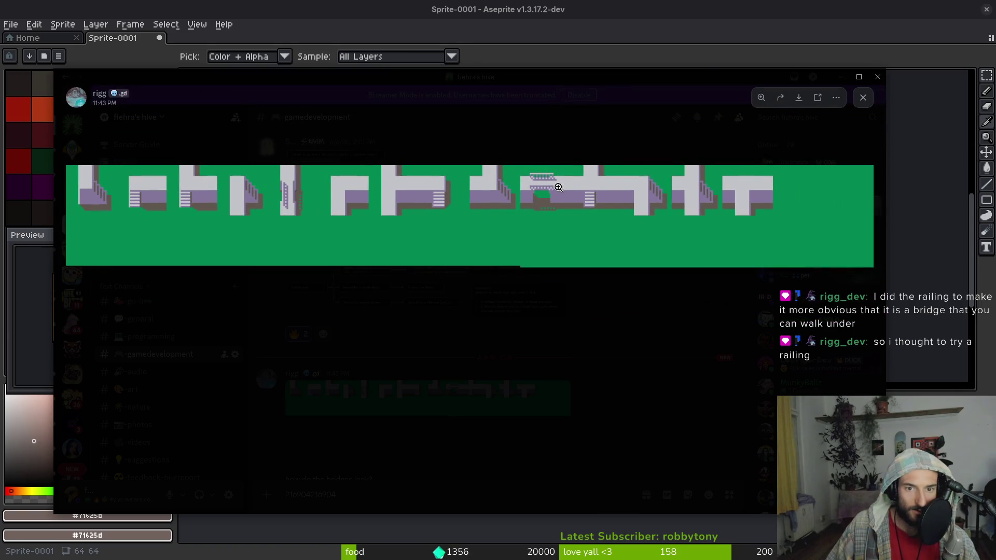
pyautogui.scroll(2, 495, 127)
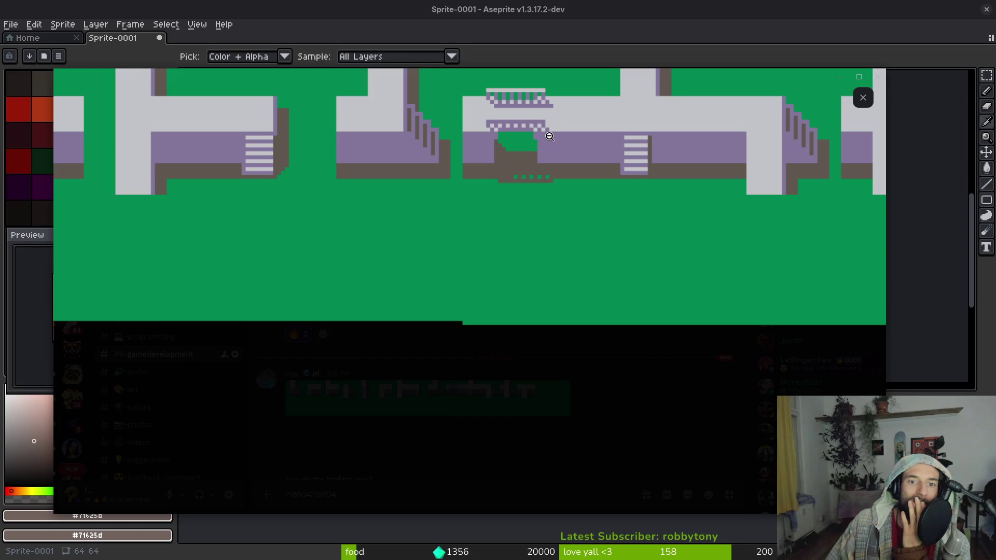
pyautogui.click(510, 133)
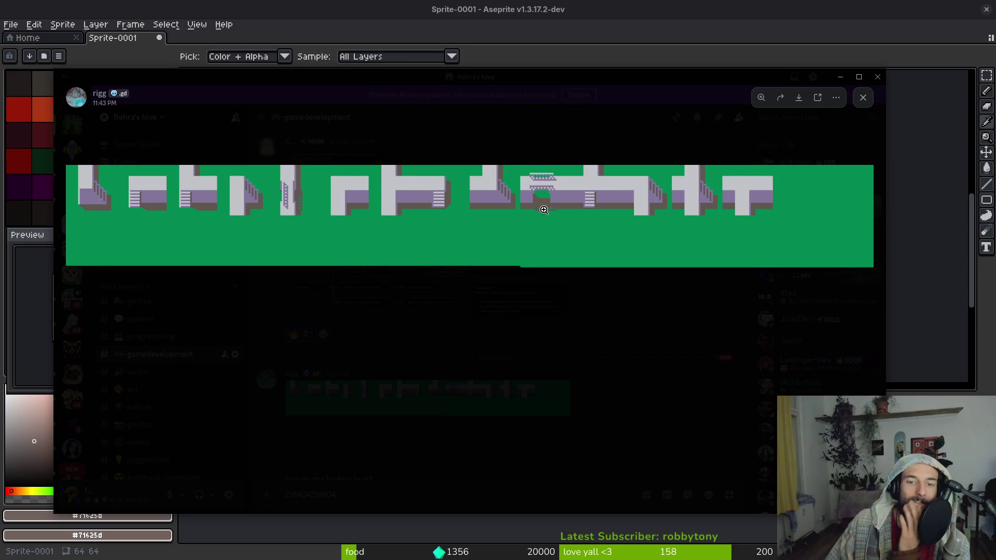
pyautogui.click(280, 198)
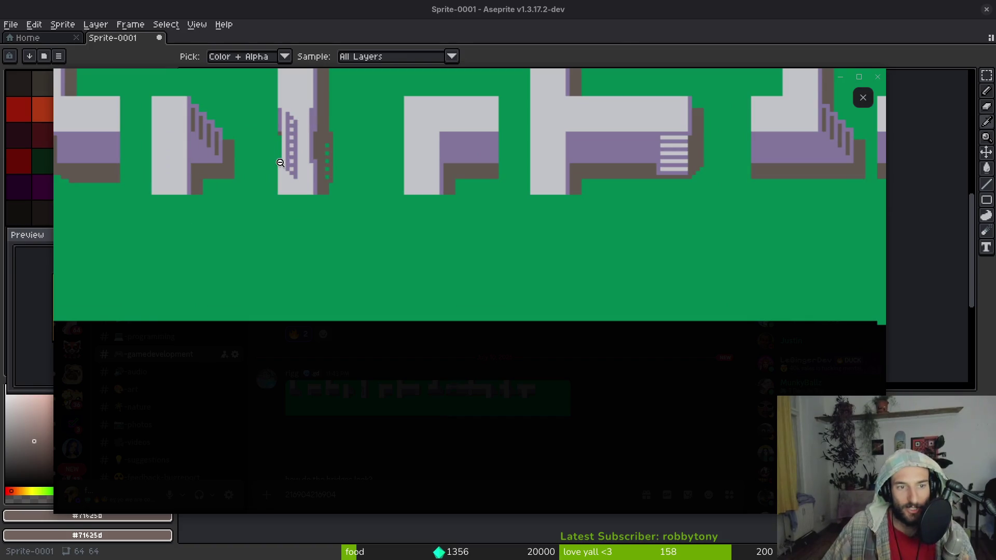
pyautogui.hotkey('alt', 'Tab')
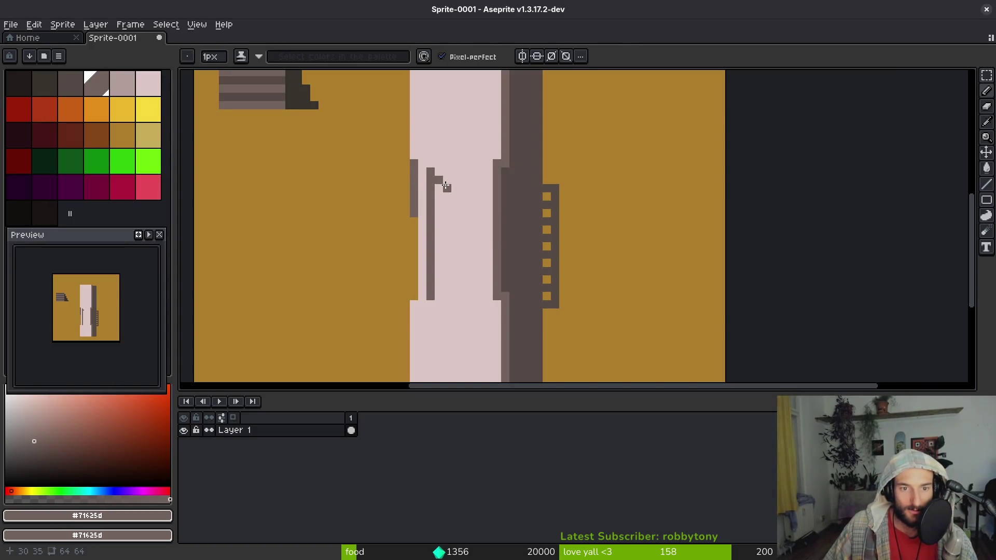
# Add a second vertical railing line and fill the inner column of the left railing dark grey
pyautogui.keyDown('shift'); pyautogui.click(446, 306); pyautogui.keyUp('shift')
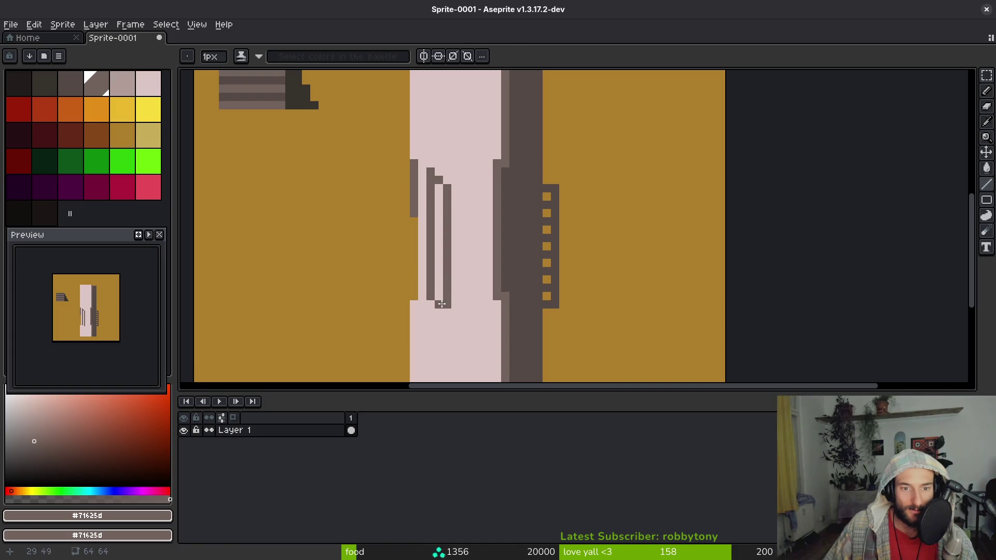
pyautogui.hotkey('alt', 'Tab')
pyautogui.hotkey('alt', 'Tab')
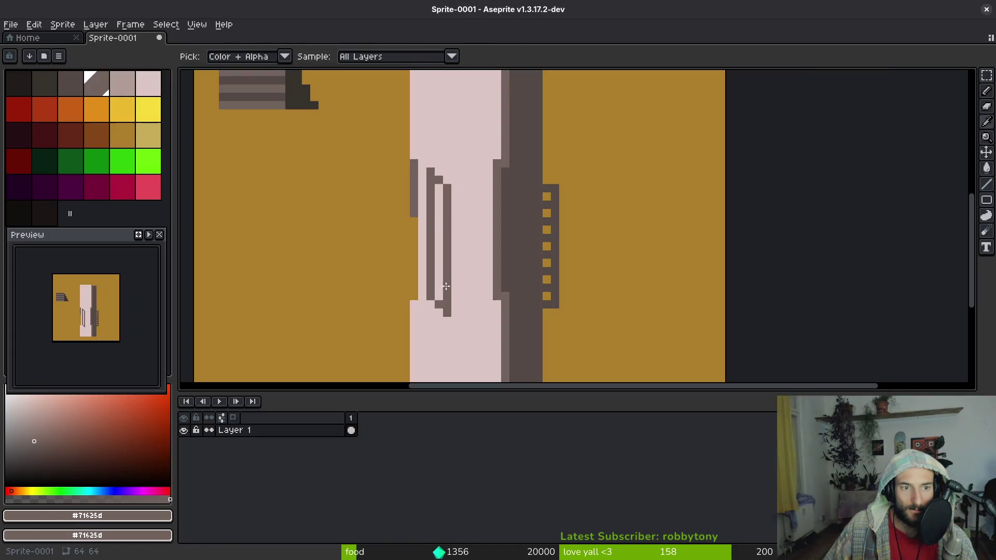
pyautogui.click(439, 289)
pyautogui.moveTo(439, 290); pyautogui.dragTo(439, 209)
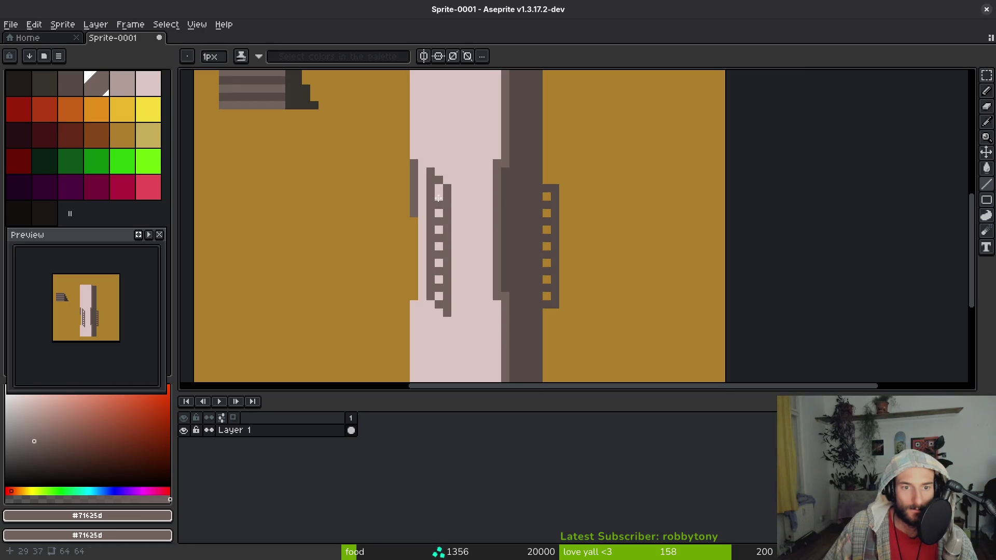
# Shift the inner ladder column left with a selection and fill its rungs with the path's pale pink
pyautogui.keyDown('alt'); pyautogui.click(459, 172); pyautogui.keyUp('alt')
pyautogui.press('w')
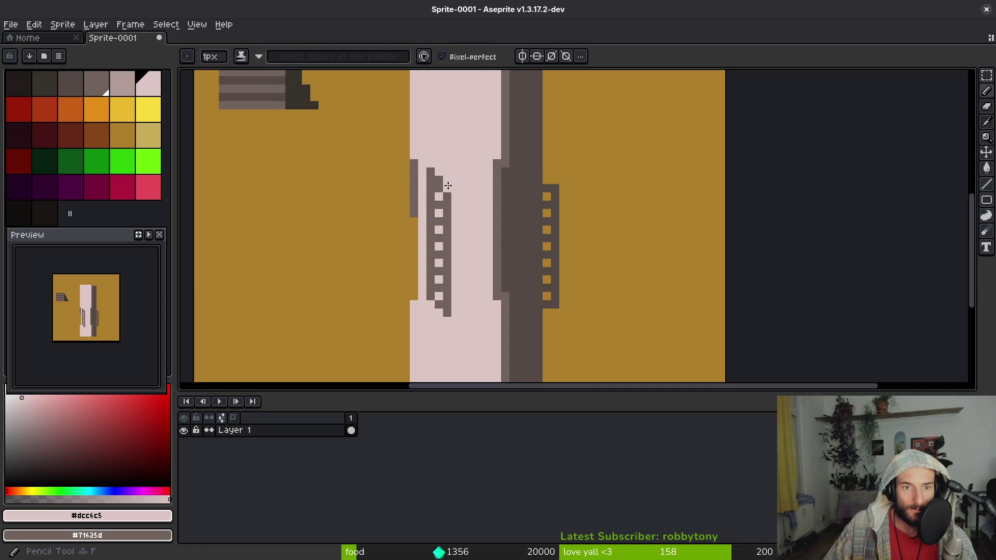
pyautogui.click(439, 204)
pyautogui.hotkey('ctrl', 'd')
pyautogui.hotkey('shift', 'w')
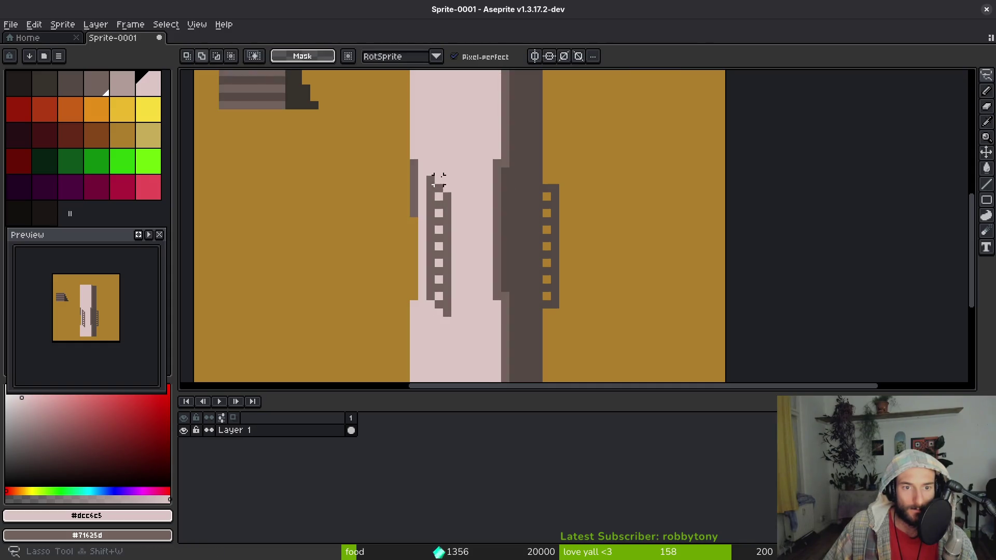
pyautogui.moveTo(430, 180); pyautogui.dragTo(444, 315)
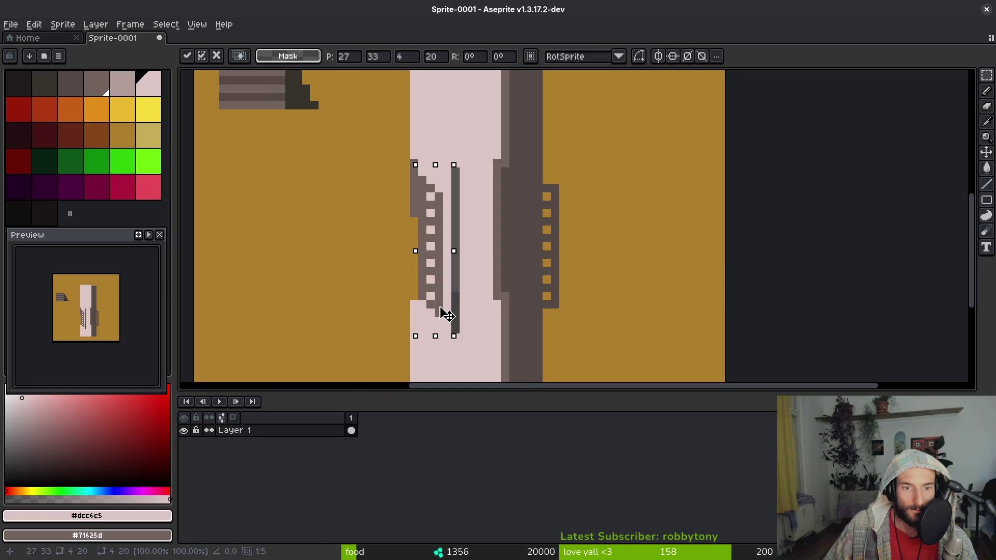
pyautogui.press('g')
pyautogui.click(456, 296)
pyautogui.scroll(-3, 467, 304)
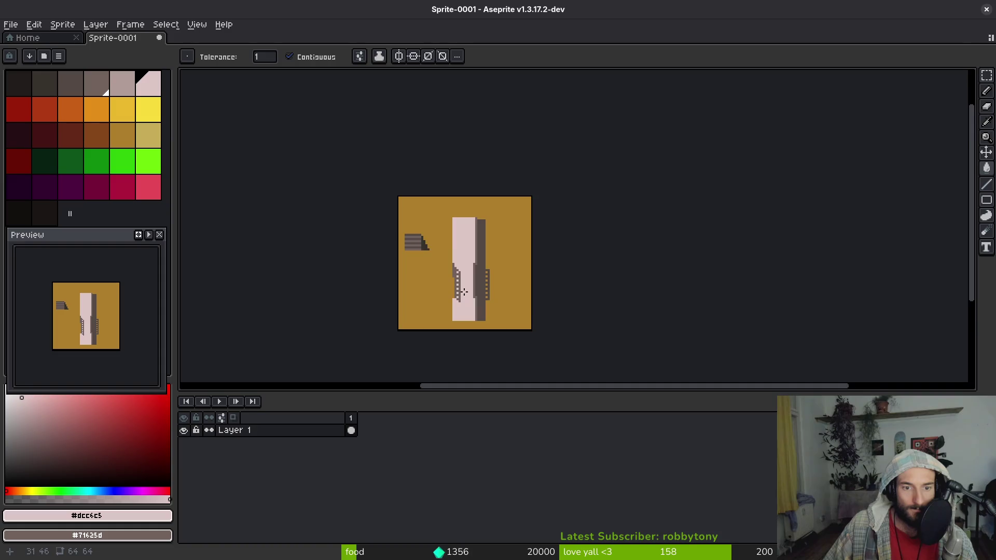
pyautogui.scroll(2, 463, 292)
# Move the left ladder's bottom pixel staircase up one pixel and fill the leftover dark bar pink
pyautogui.hotkey('alt', 'Tab')
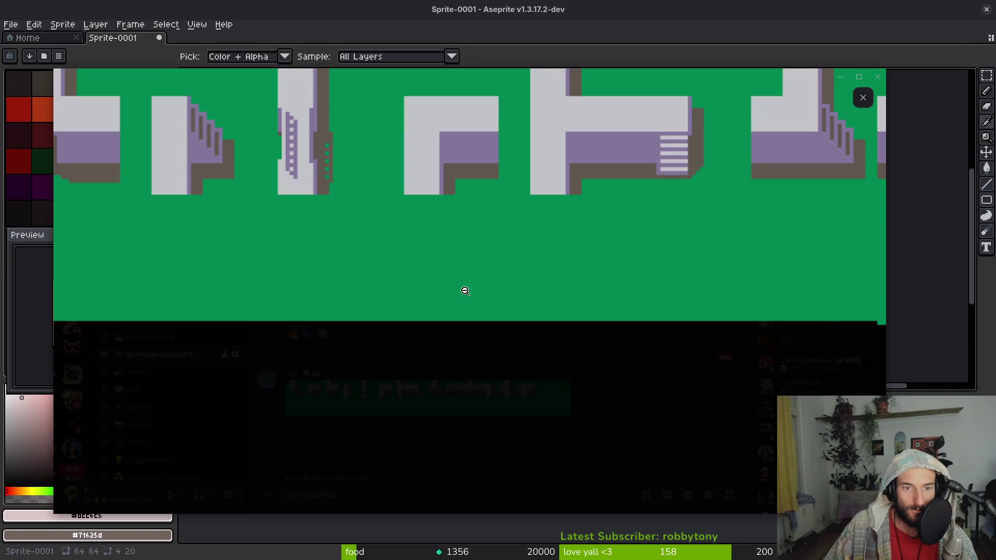
pyautogui.hotkey('alt', 'Tab')
pyautogui.click(448, 319)
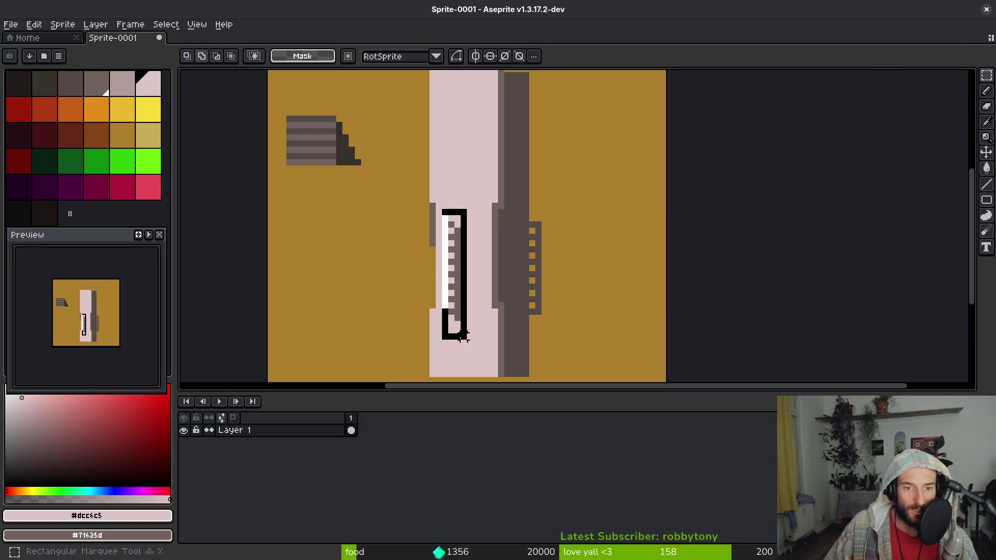
pyautogui.moveTo(458, 318); pyautogui.dragTo(458, 305)
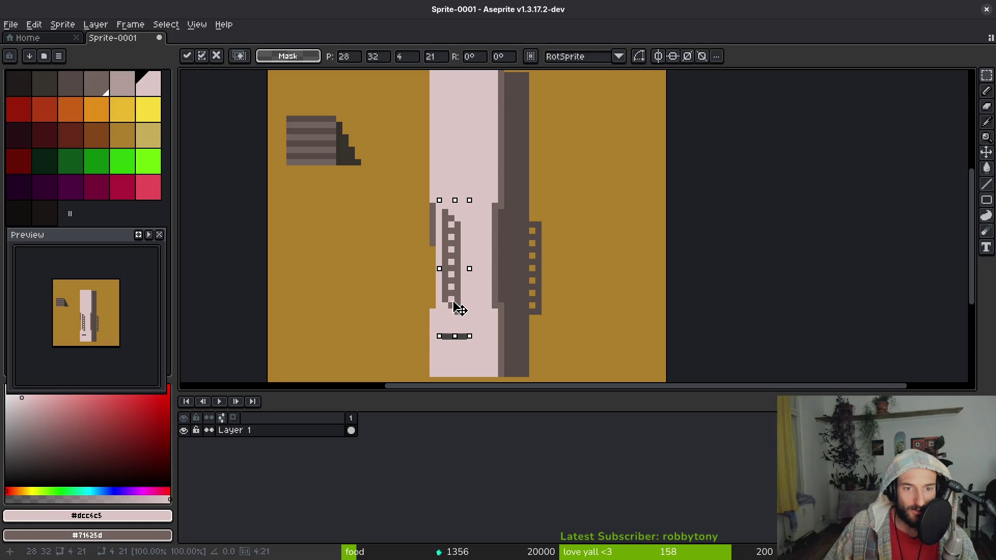
pyautogui.click(454, 336)
# Paint dark shadow brown over the stray pink pixel in the shadow column, checking against the reference
pyautogui.hotkey('alt', 'Tab')
pyautogui.scroll(-2, 477, 333)
pyautogui.hotkey('alt', 'Tab')
pyautogui.scroll(-3, 473, 322)
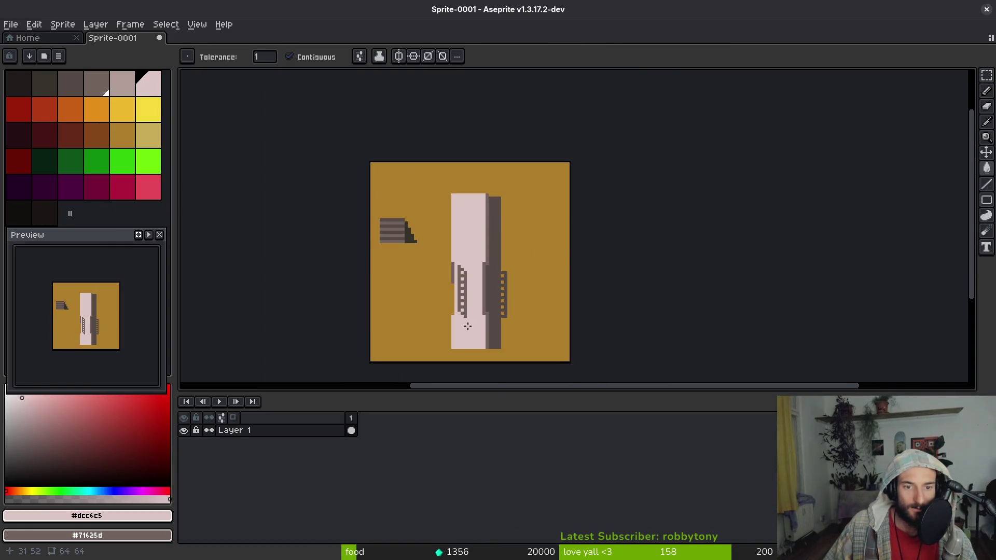
pyautogui.scroll(-3, 467, 326)
pyautogui.scroll(8, 481, 316)
pyautogui.scroll(1, 581, 319)
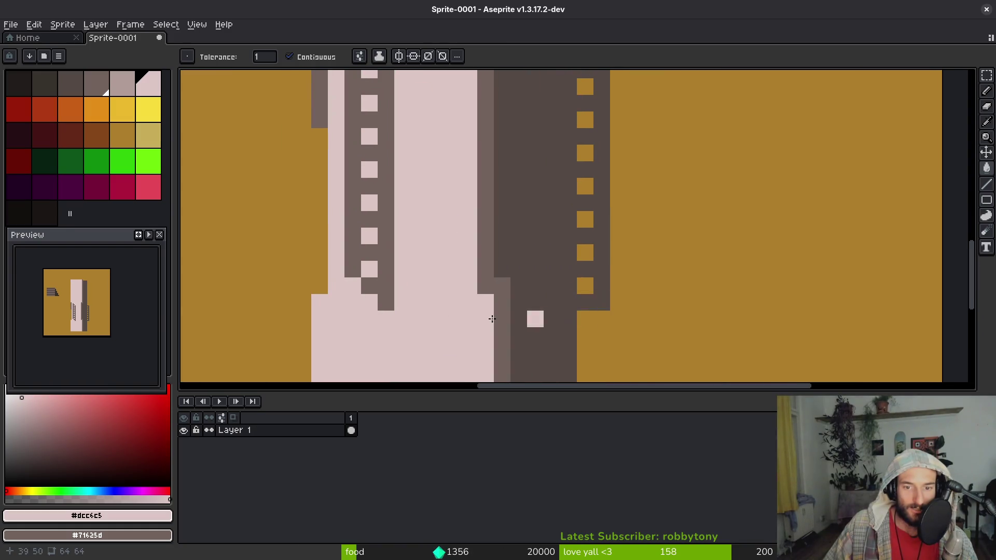
pyautogui.hotkey('alt', 'Tab')
pyautogui.hotkey('alt', 'Tab')
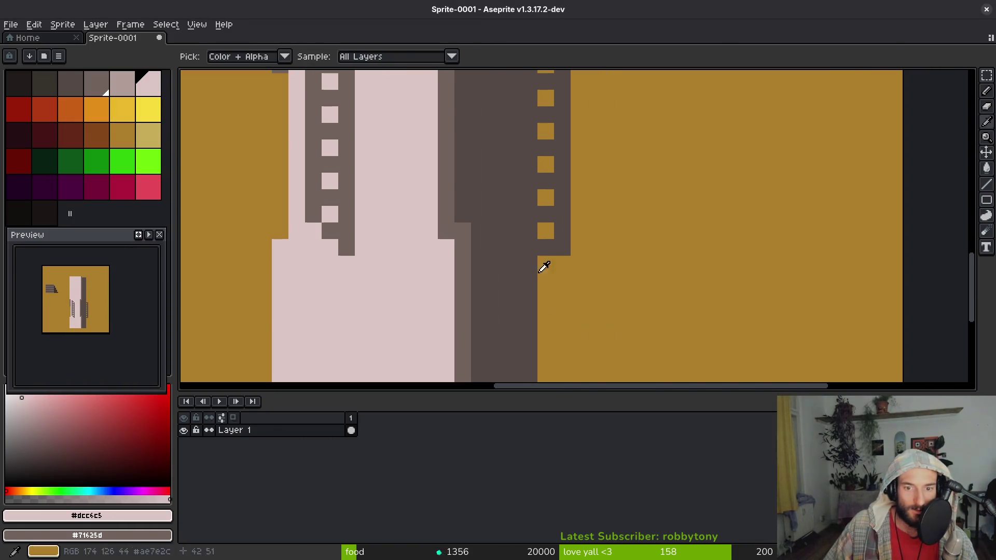
pyautogui.keyDown('alt'); pyautogui.click(545, 266); pyautogui.keyUp('alt')
pyautogui.scroll(-1, 544, 268)
pyautogui.press('b')
pyautogui.moveTo(551, 268); pyautogui.dragTo(547, 344)
pyautogui.scroll(-3, 548, 345)
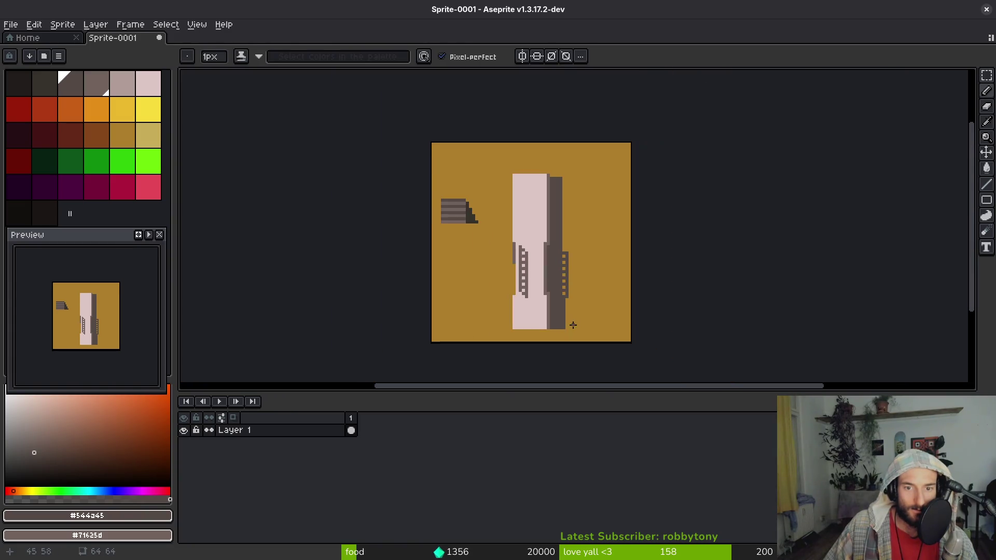
pyautogui.hotkey('alt', 'Tab')
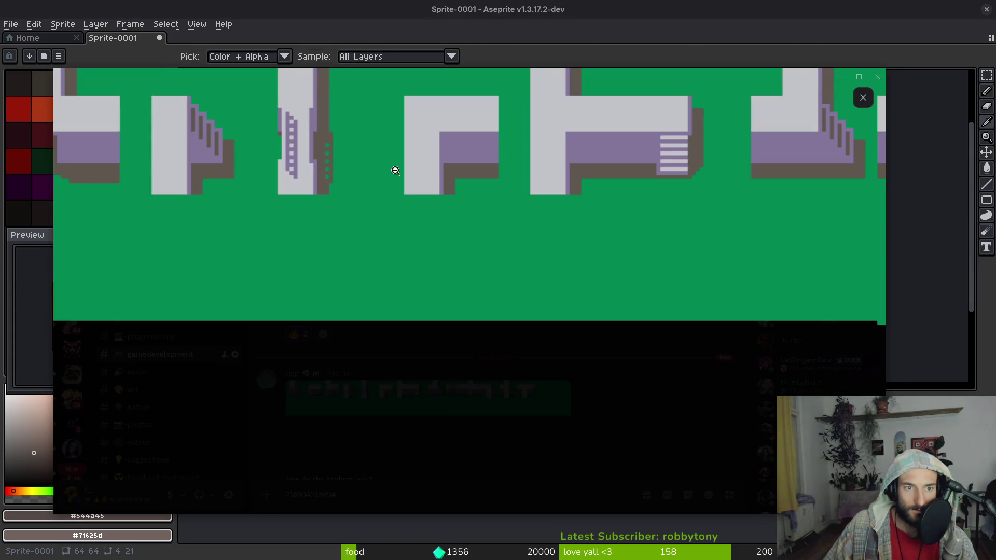
# Extend the dark shadow column upward along the path's right side
pyautogui.hotkey('alt', 'Tab')
pyautogui.scroll(1, 545, 335)
pyautogui.moveTo(543, 340); pyautogui.dragTo(542, 193)
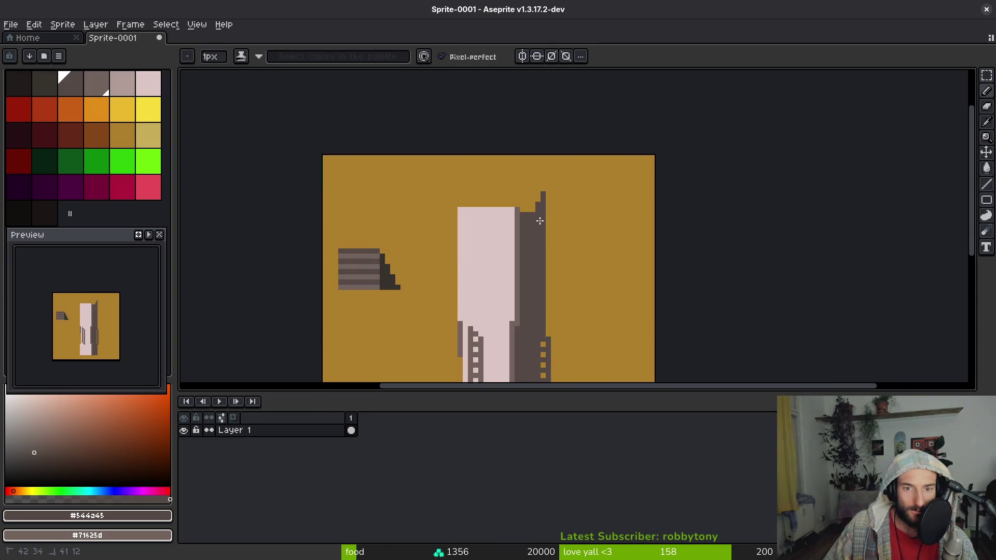
pyautogui.press('e')
pyautogui.scroll(-3, 460, 303)
pyautogui.press('i')
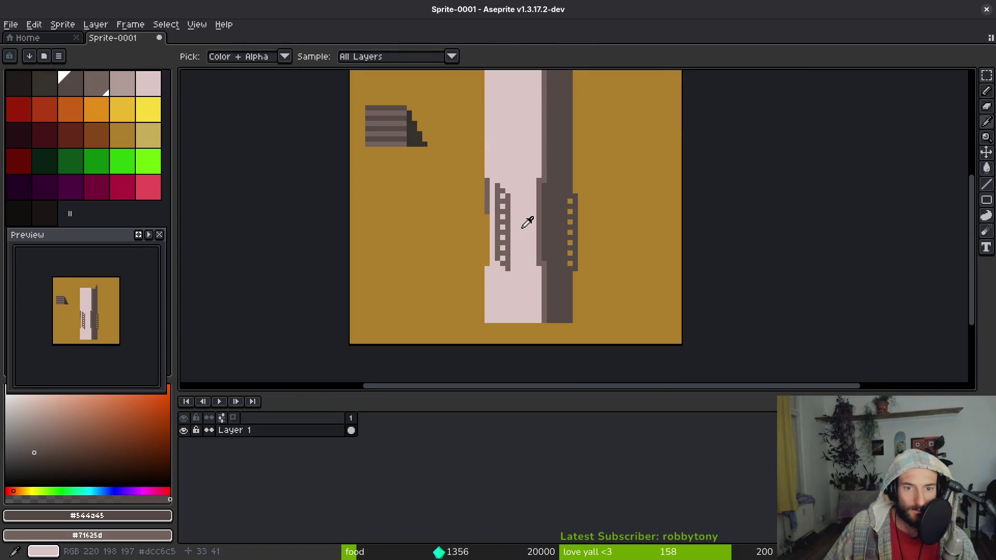
# Paint the ladder's stepped bottom over with the pale pink path colour, then sample the dark grey shadow
pyautogui.click(528, 242)
pyautogui.scroll(3, 521, 257)
pyautogui.press('b')
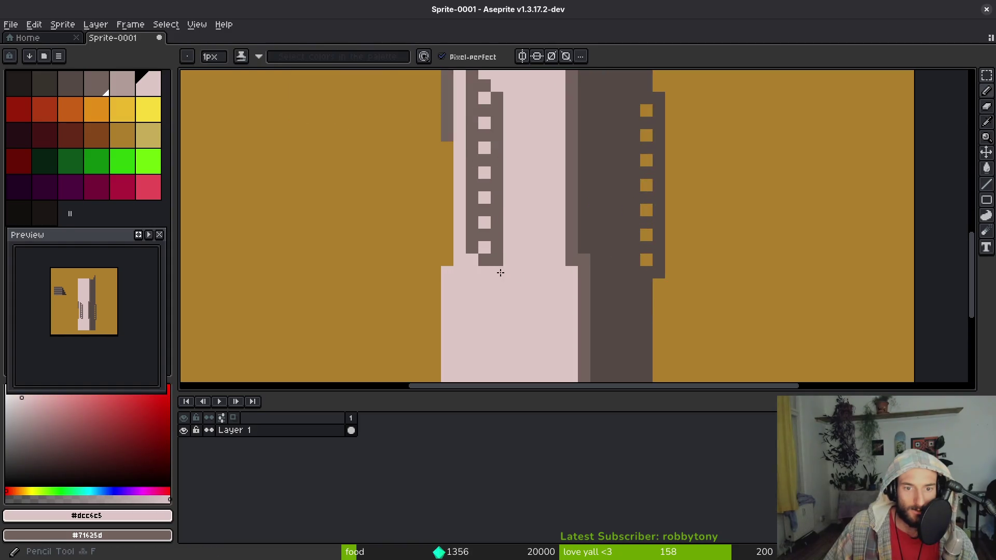
pyautogui.moveTo(501, 273); pyautogui.dragTo(497, 270)
pyautogui.scroll(-5, 535, 288)
pyautogui.scroll(3, 527, 284)
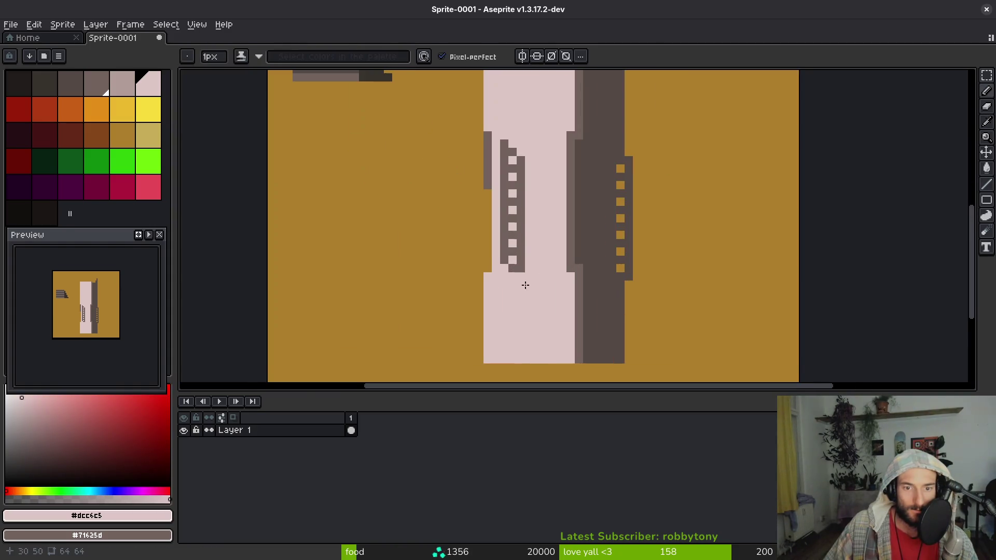
pyautogui.scroll(-4, 527, 286)
pyautogui.scroll(4, 551, 289)
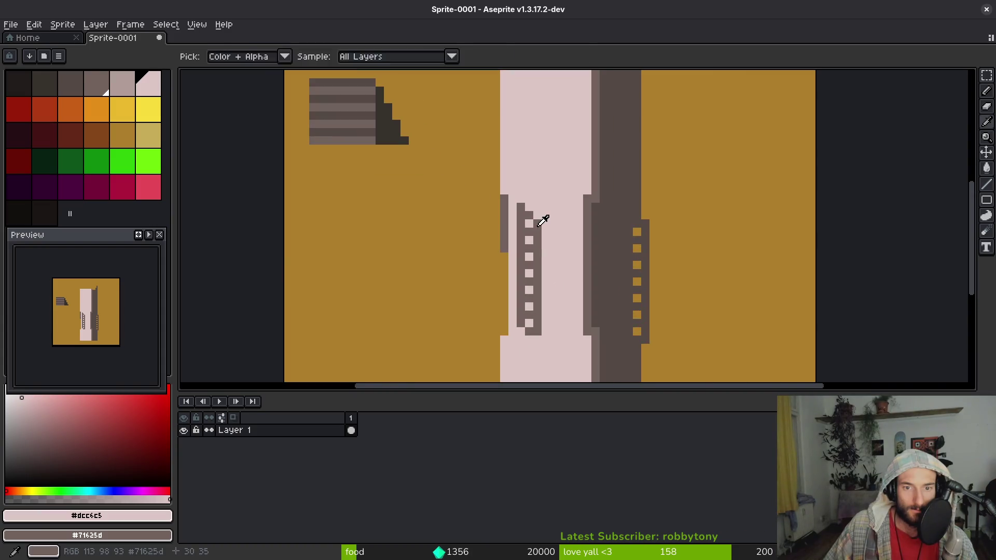
pyautogui.keyDown('alt'); pyautogui.click(542, 215); pyautogui.keyUp('alt')
pyautogui.scroll(-2, 557, 264)
pyautogui.scroll(-3, 557, 265)
pyautogui.scroll(1, 554, 260)
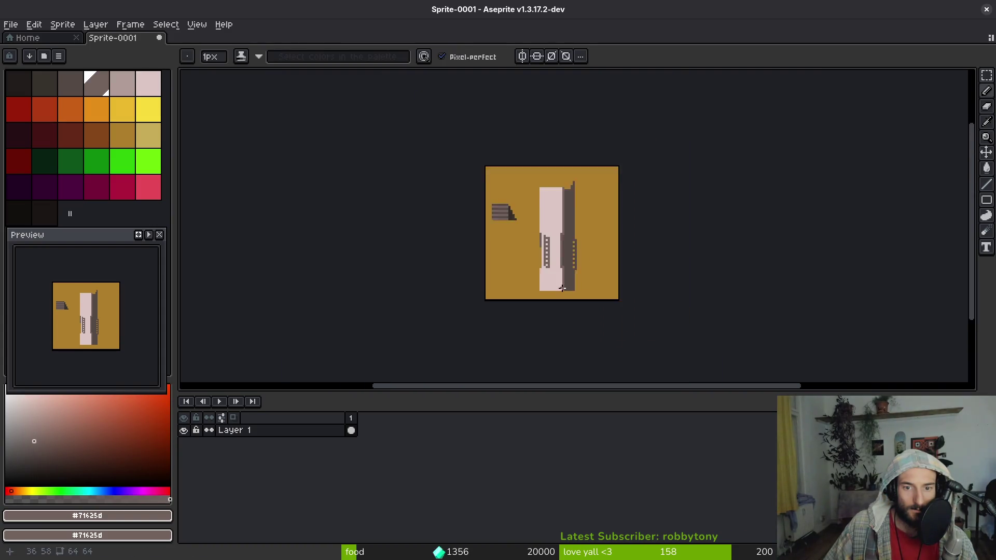
pyautogui.scroll(1, 551, 256)
pyautogui.scroll(2, 545, 245)
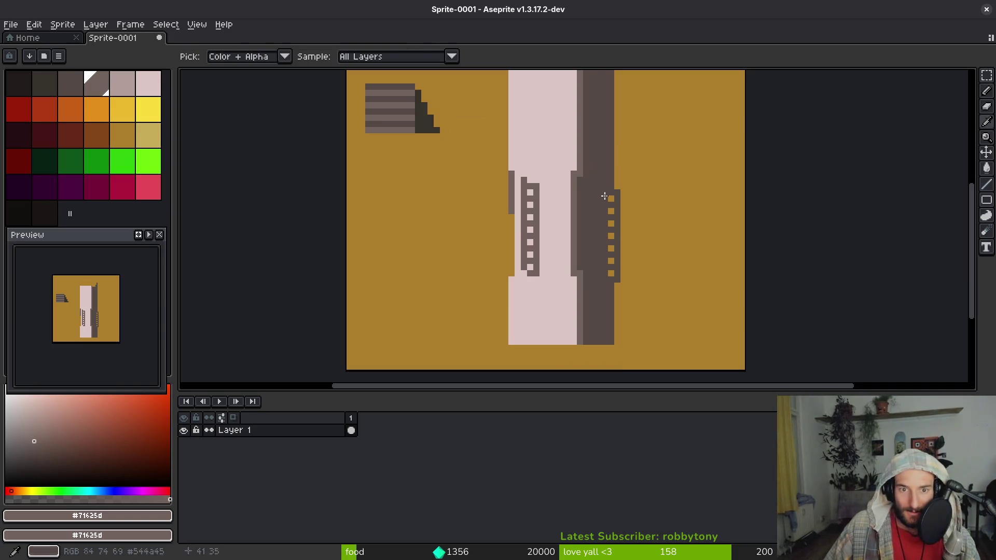
# Fill the left railing outline darker grey and shade its outer column with medium dark grey
pyautogui.keyDown('alt'); pyautogui.click(583, 165); pyautogui.keyUp('alt')
pyautogui.press('g')
pyautogui.click(530, 229)
pyautogui.keyDown('alt'); pyautogui.click(578, 166); pyautogui.keyUp('alt')
pyautogui.press('b')
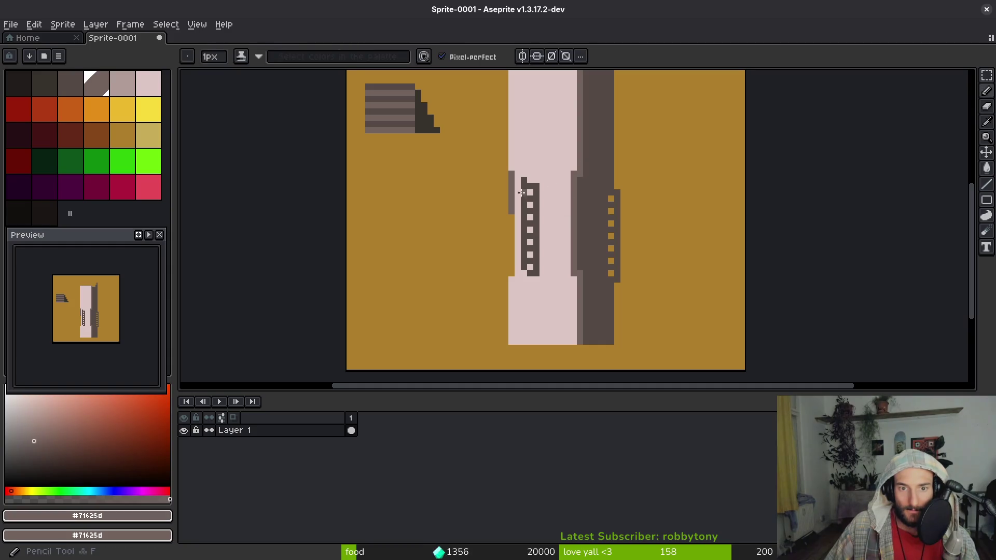
pyautogui.moveTo(515, 175); pyautogui.dragTo(515, 247)
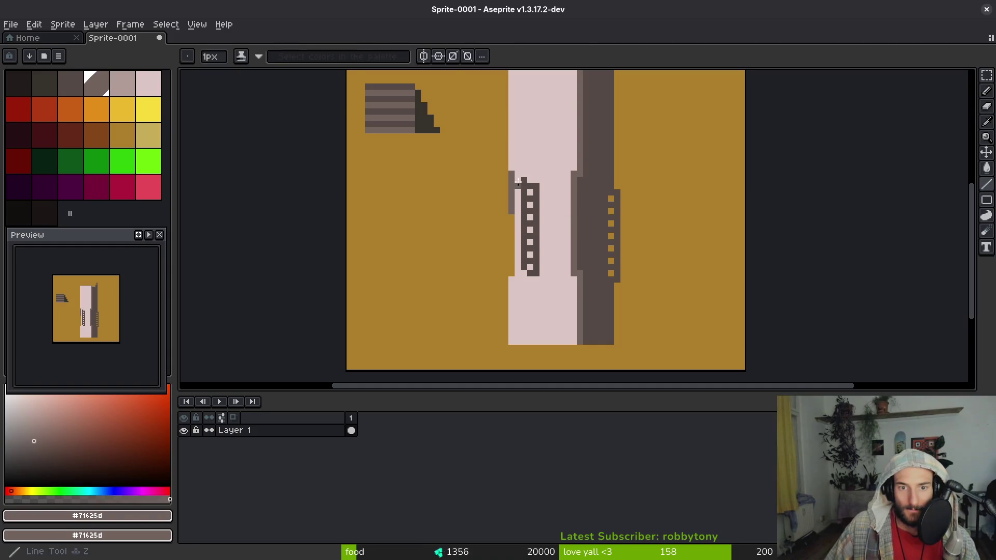
pyautogui.moveTo(514, 176); pyautogui.dragTo(514, 277)
# Darken the top of the left railing's outer column with the darkest grey, then compare with the green tileset reference
pyautogui.press('alt')
pyautogui.keyDown('alt'); pyautogui.click(585, 220); pyautogui.keyUp('alt')
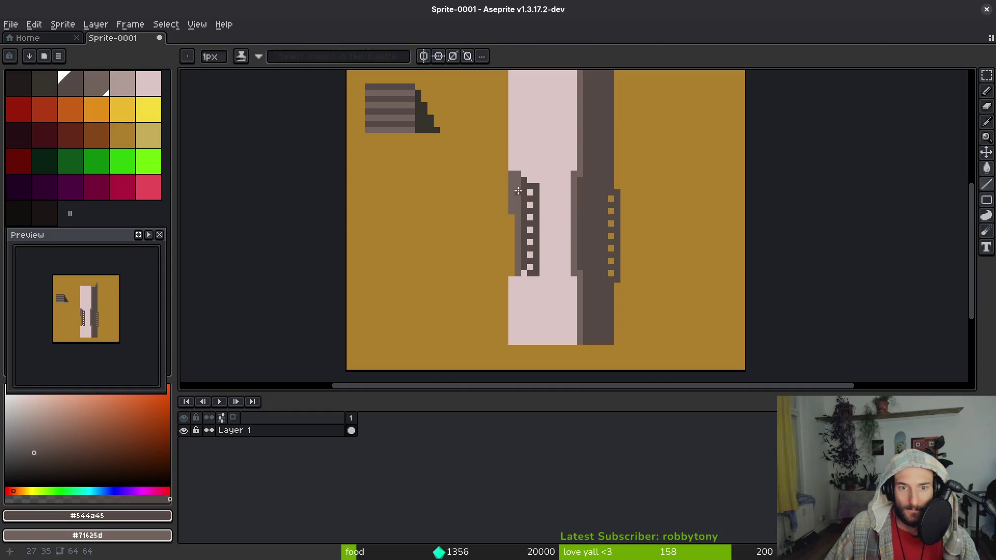
pyautogui.moveTo(512, 173); pyautogui.dragTo(510, 210)
pyautogui.scroll(-3, 570, 257)
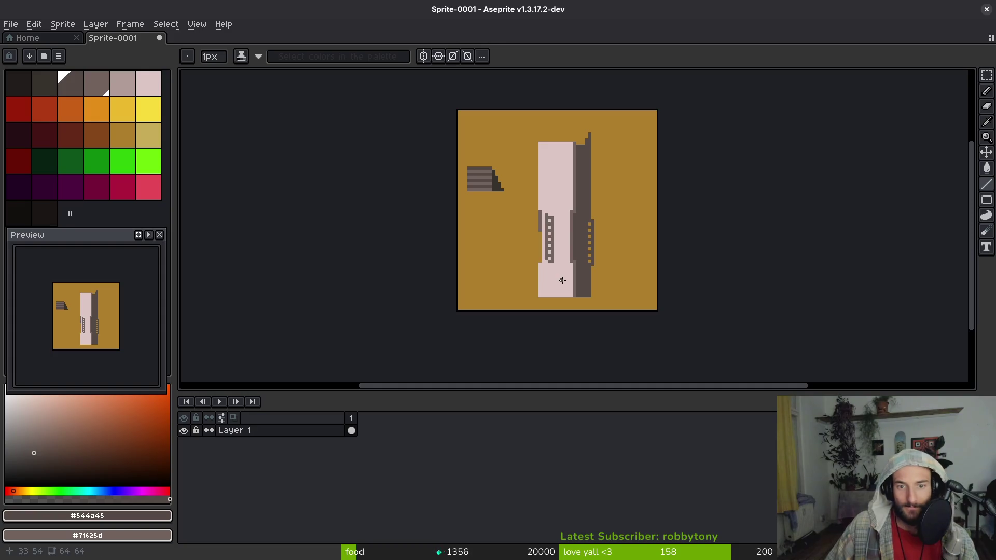
pyautogui.hotkey('ctrl', 's')
pyautogui.press('Escape')
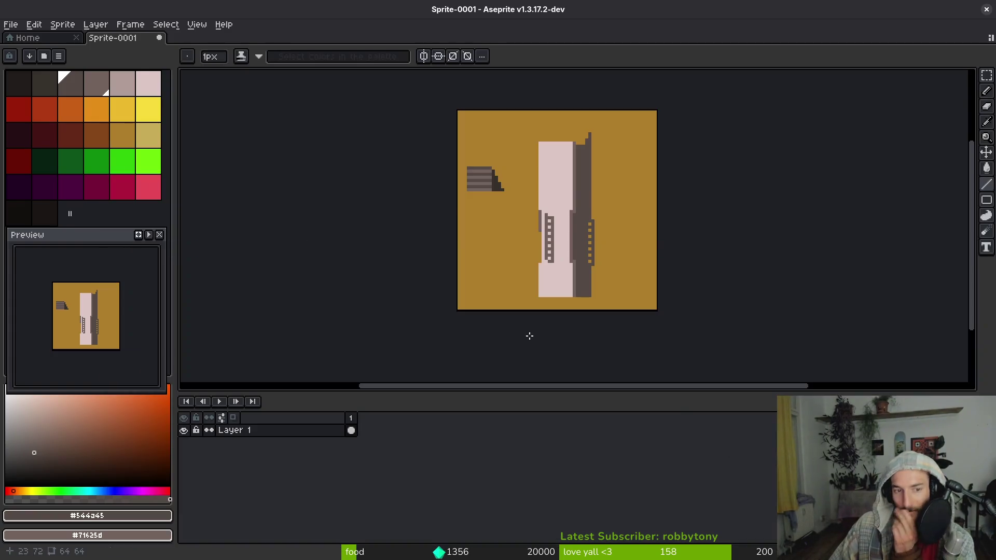
pyautogui.hotkey('alt', 'Tab')
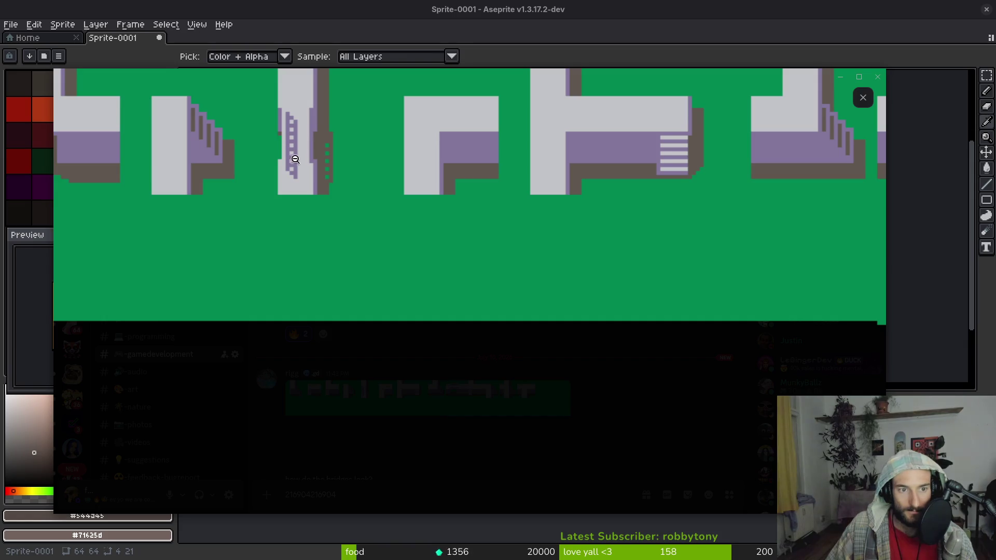
# Toggle the green tileset reference off and sample the pale pink path colour on the bridge tile
pyautogui.hotkey('alt', 'Tab')
pyautogui.scroll(2, 584, 256)
pyautogui.scroll(1, 585, 256)
pyautogui.scroll(-5, 585, 255)
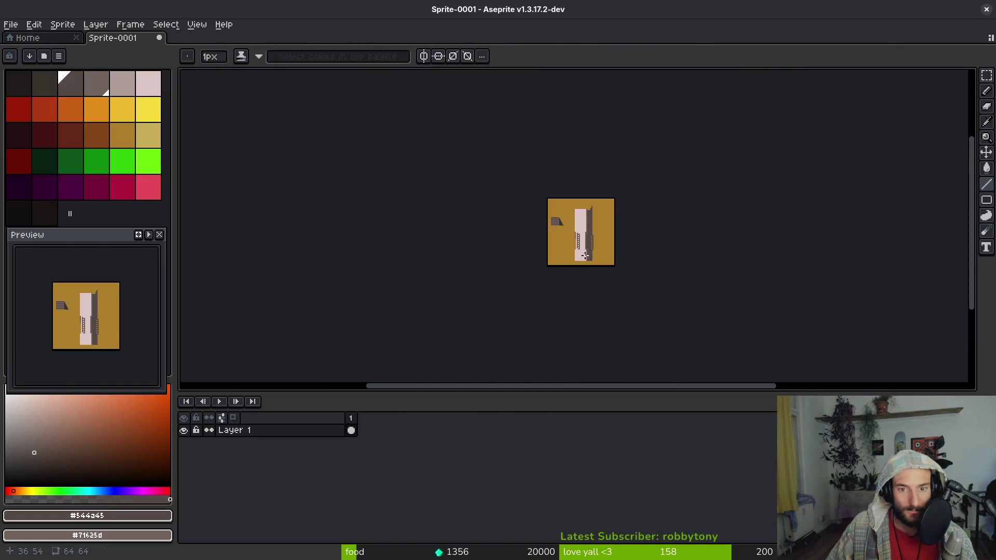
pyautogui.hotkey('alt', 'Tab')
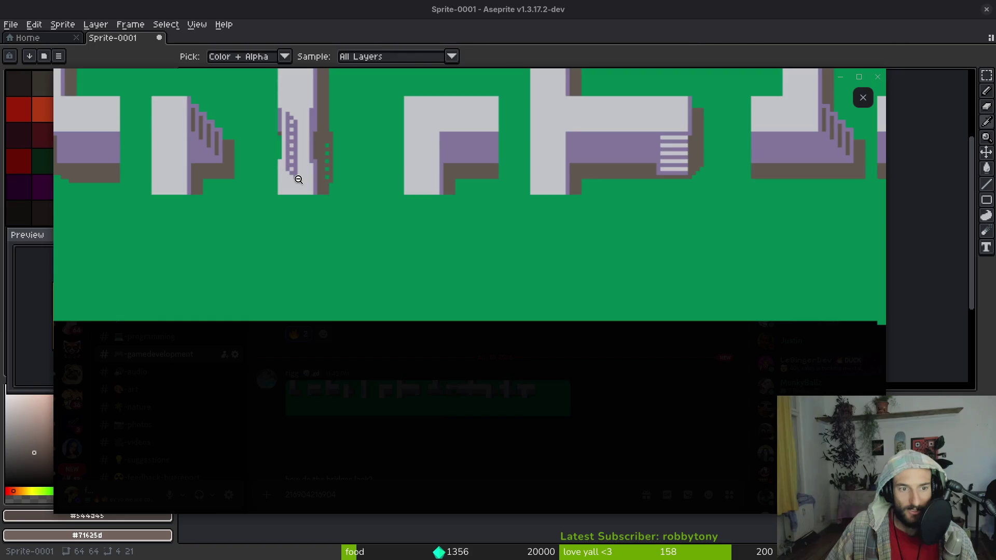
pyautogui.hotkey('alt', 'Tab')
pyautogui.scroll(1, 563, 257)
pyautogui.scroll(2, 587, 229)
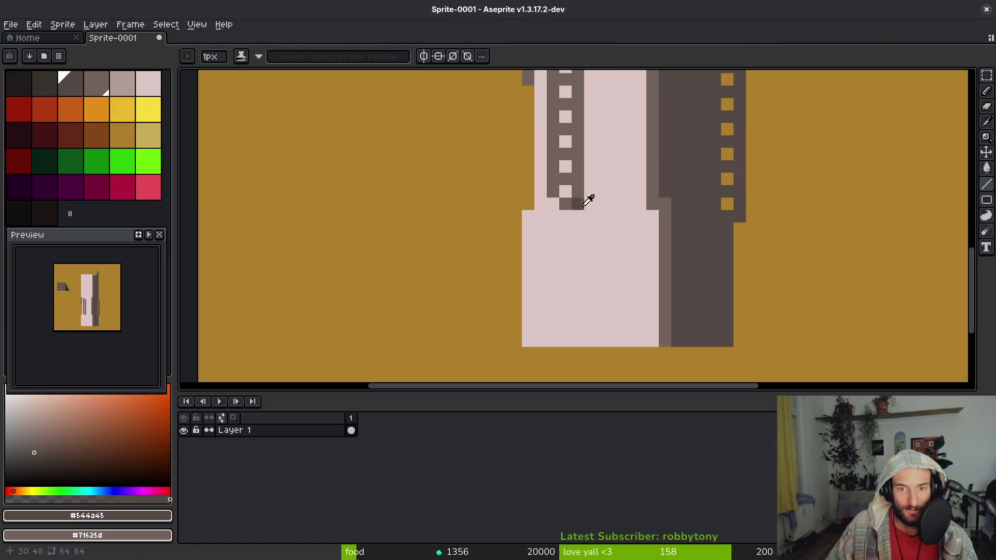
pyautogui.keyDown('alt'); pyautogui.click(585, 206); pyautogui.keyUp('alt')
pyautogui.scroll(-3, 586, 226)
pyautogui.scroll(3, 585, 226)
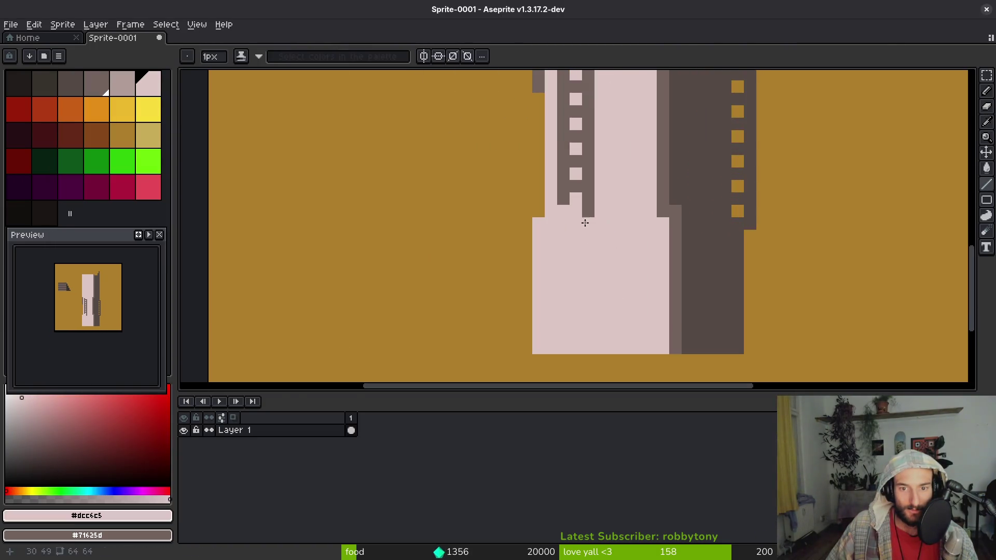
# Undo the trial pink line, leaving the bridge tile intact, and cancel a save attempt
pyautogui.press('Tab')
pyautogui.press('Tab')
pyautogui.scroll(-3, 640, 286)
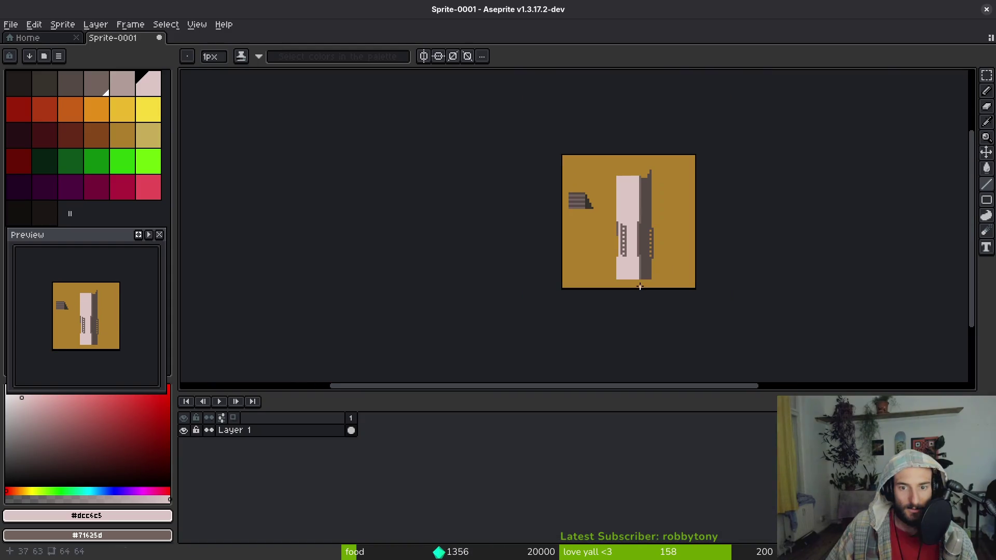
pyautogui.scroll(-2, 640, 288)
pyautogui.hotkey('ctrl', 'z')
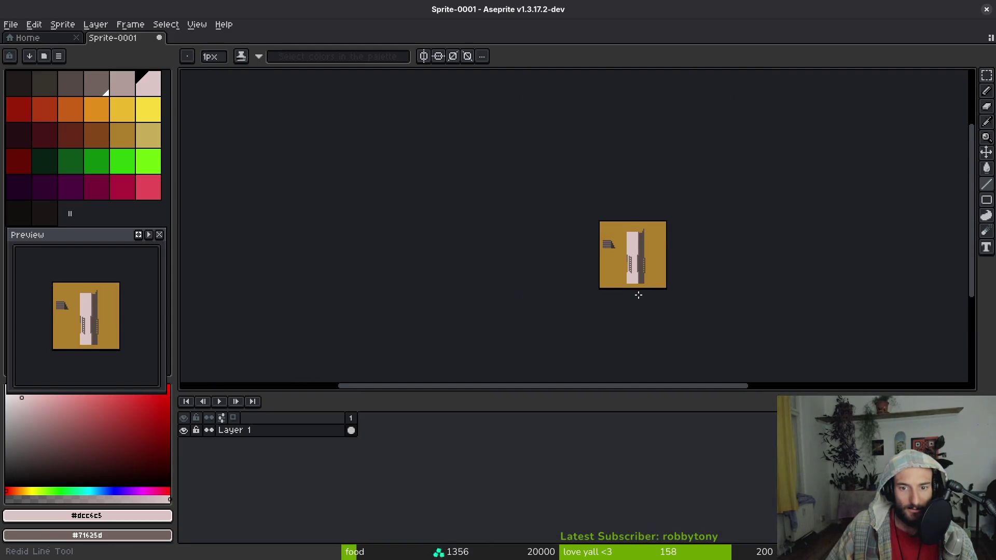
pyautogui.scroll(1, 638, 296)
pyautogui.scroll(1, 589, 294)
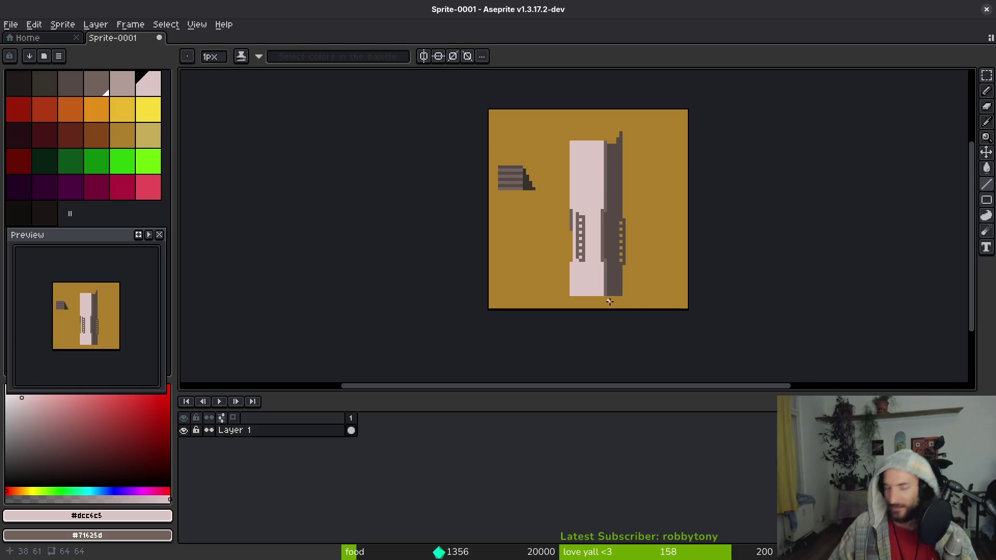
pyautogui.hotkey('ctrl', 's')
pyautogui.press('Escape')
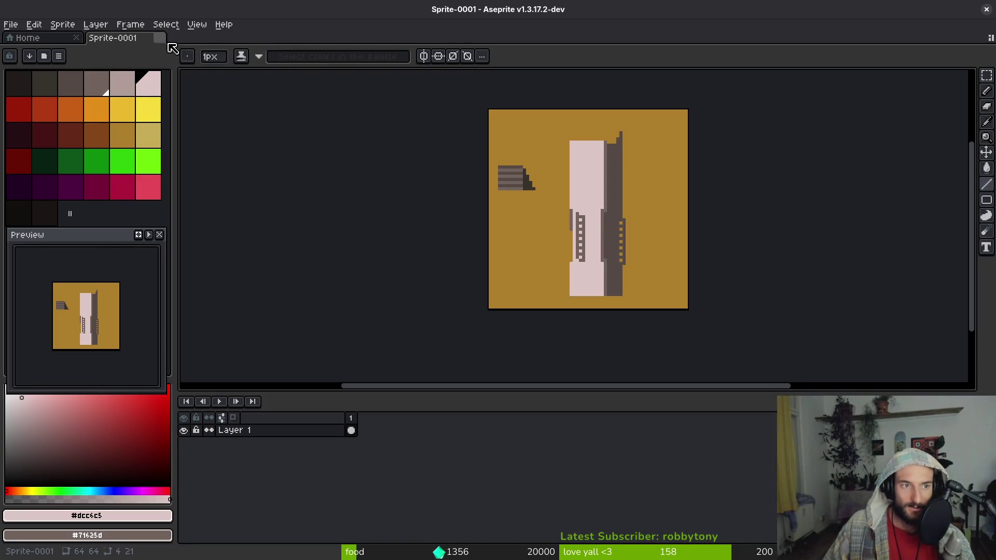
# Close the bridge sprite and discard its unsaved changes
pyautogui.click(159, 37)
pyautogui.click(502, 315)
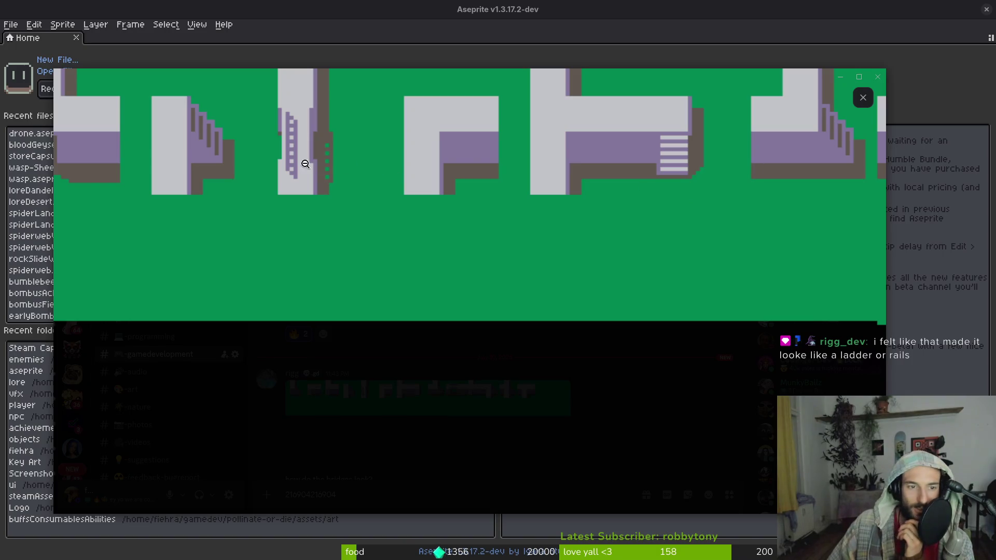
# Close the Discord tileset preview, delete the stray numbers from the message box and close Discord
pyautogui.click(534, 188)
pyautogui.click(864, 97)
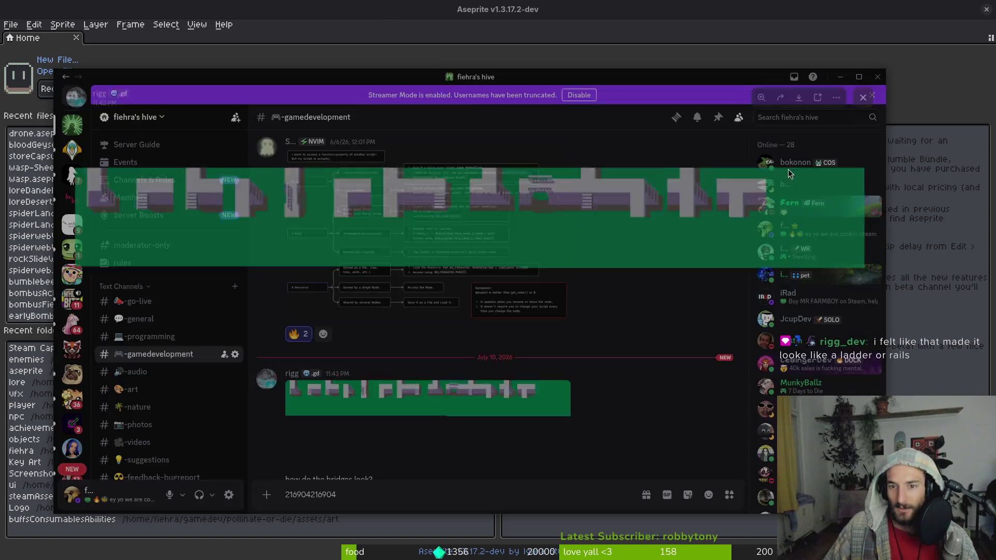
pyautogui.scroll(-5, 534, 356)
pyautogui.scroll(-2, 617, 195)
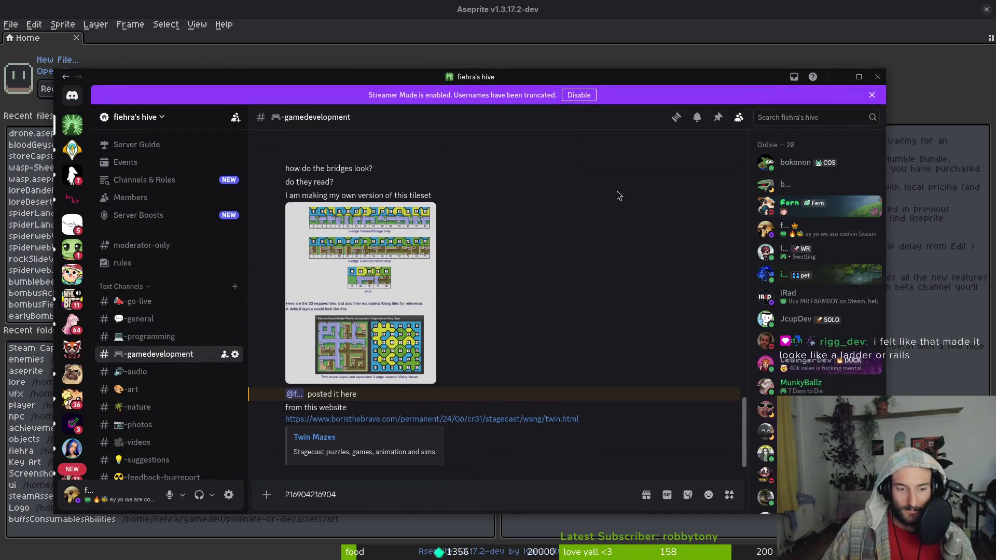
pyautogui.doubleClick(354, 495)
pyautogui.press('BackSpace')
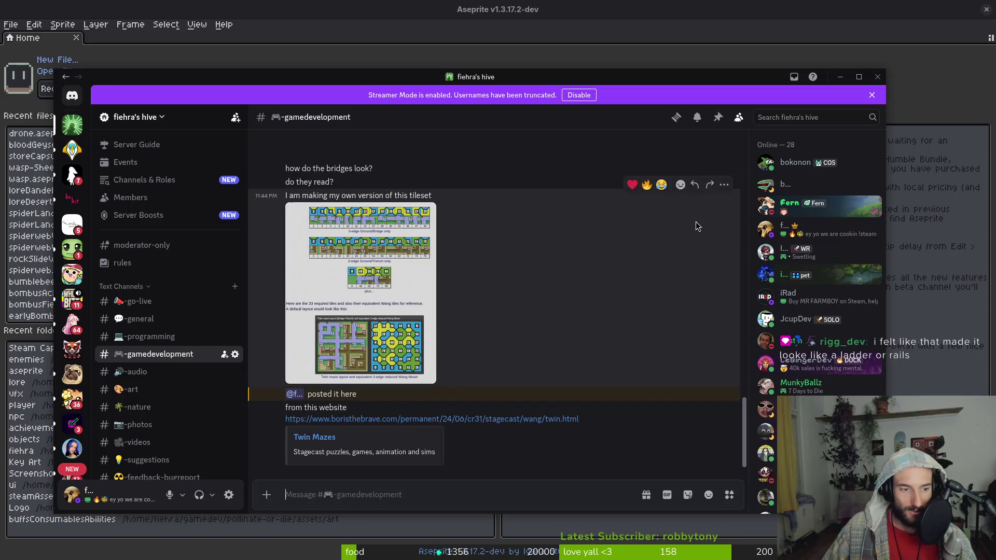
pyautogui.click(877, 77)
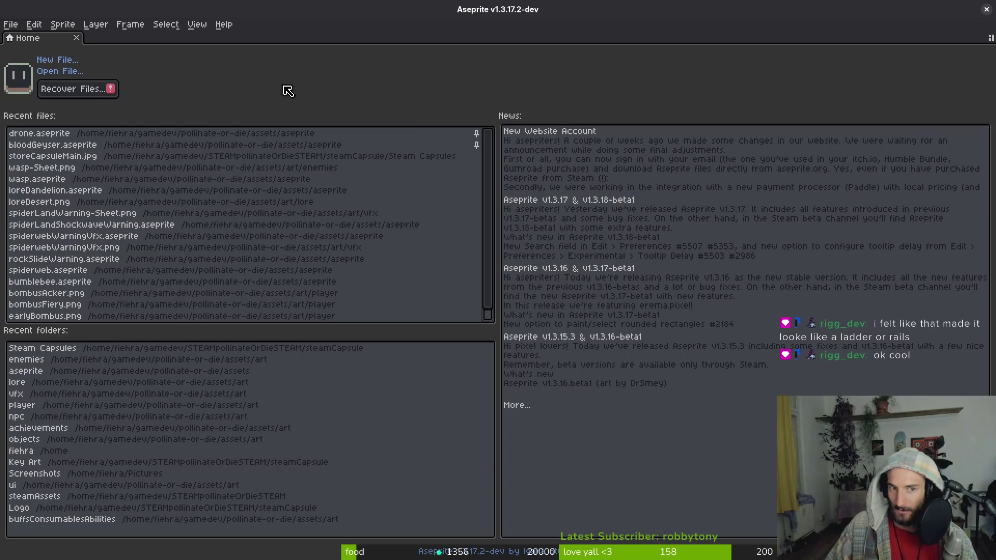
# Bring the browser forward, close the GitLab commits and issue tabs and reload GitLab in a new tab
pyautogui.click(985, 9)
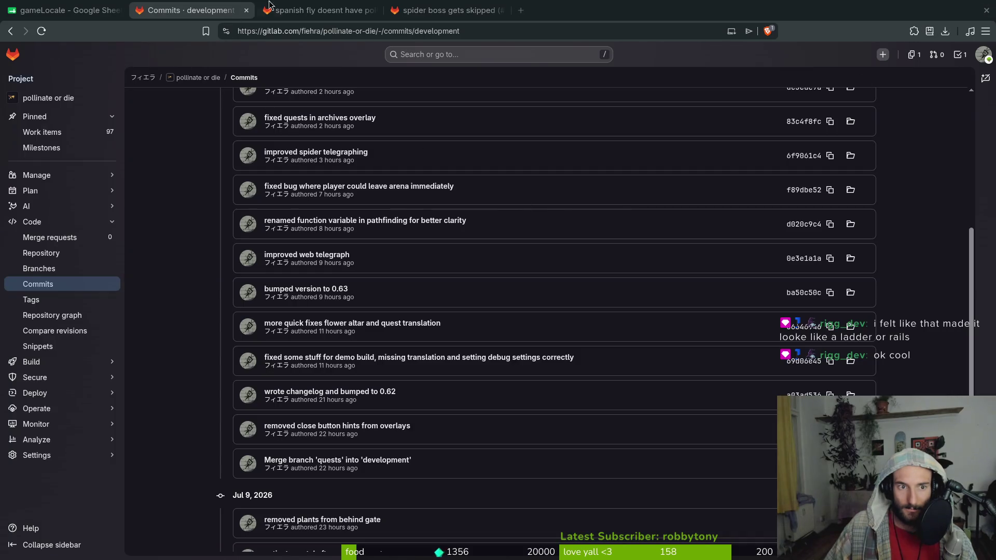
pyautogui.middleClick(187, 7)
pyautogui.middleClick(187, 6)
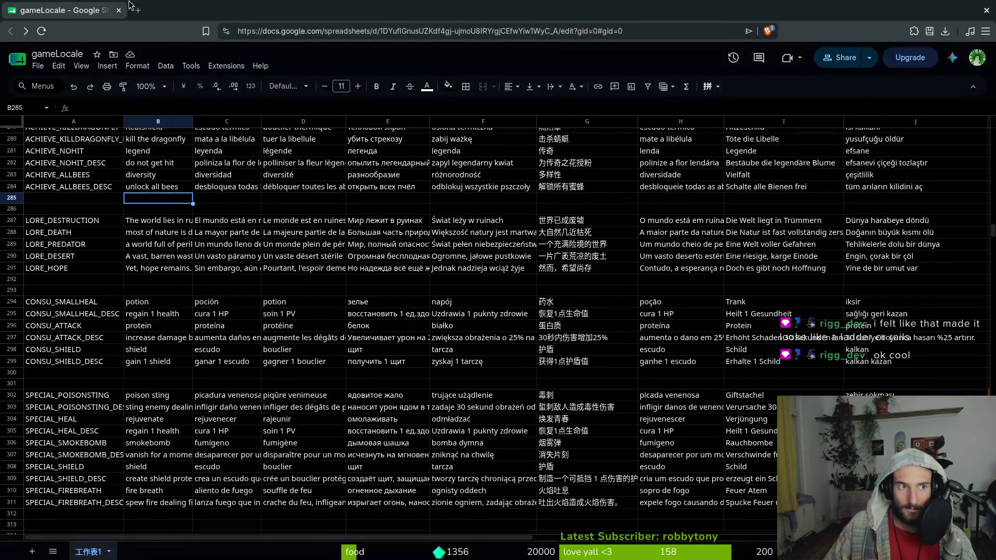
pyautogui.click(135, 9)
pyautogui.write('gitlab')
pyautogui.press('Return')
pyautogui.click(81, 10)
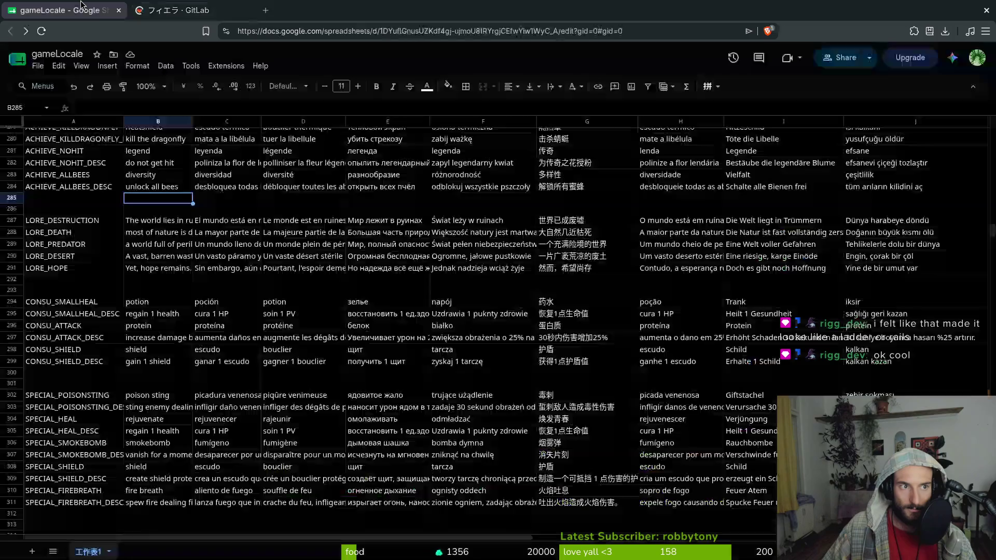
# Open the Twitch creator dashboard in a new tab, glance at the gameLocale spreadsheet, then switch to Stream Manager
pyautogui.hotkey('ctrl', 't')
pyautogui.write('dashboard.twitch.tv/u/fiehra/stream-manager')
pyautogui.press('Return')
pyautogui.hotkey('ctrl', '1')
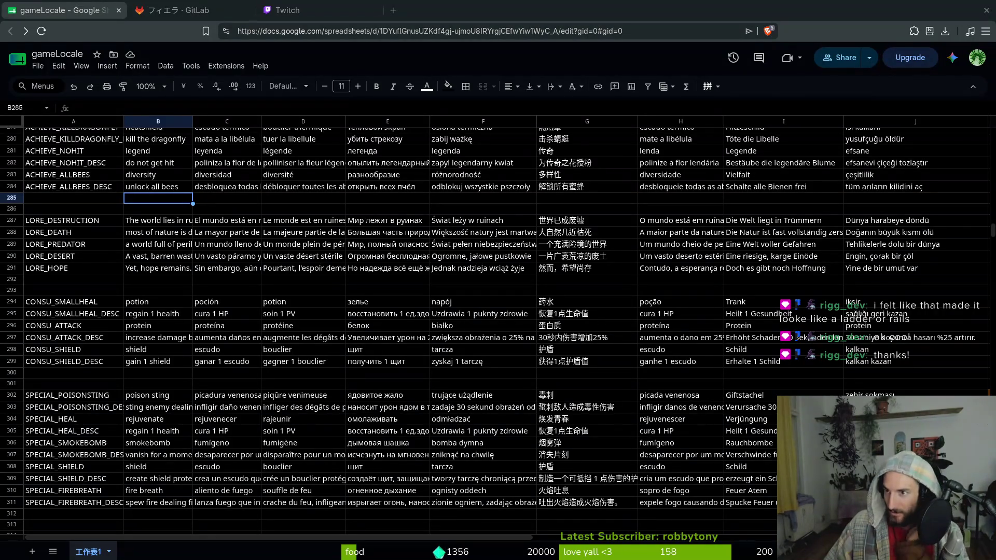
pyautogui.click(280, 10)
# Open the Raid Channel picker and filter it to live channels you follow
pyautogui.click(251, 523)
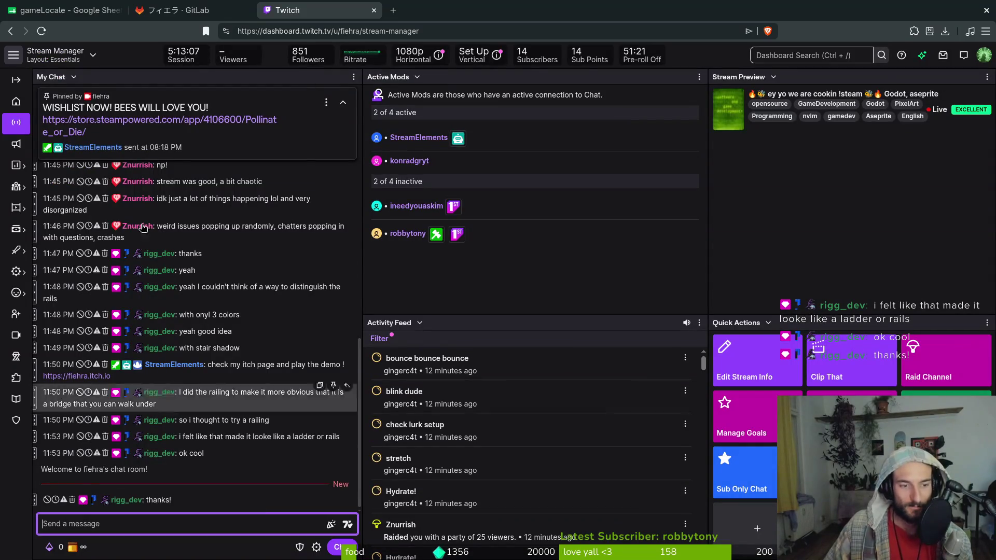
pyautogui.click(953, 366)
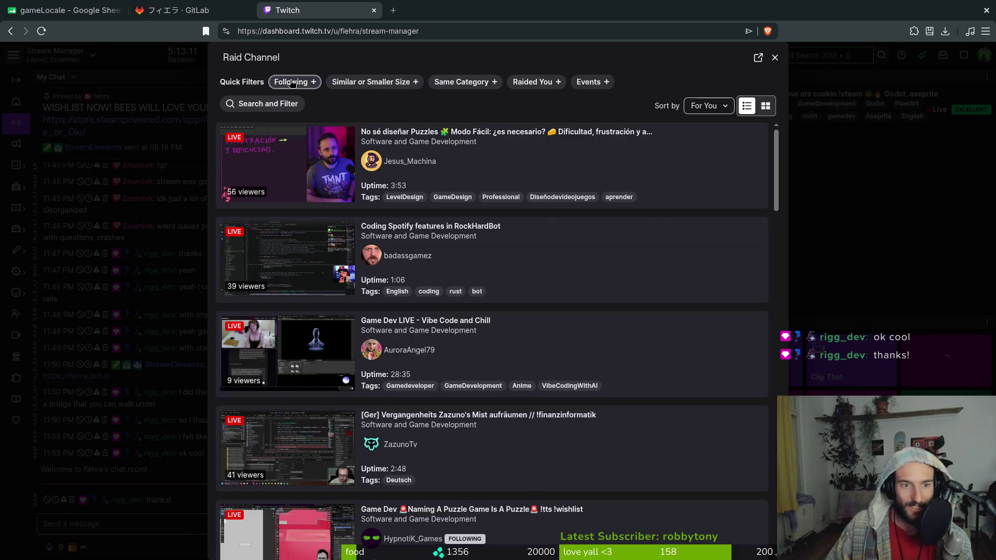
pyautogui.click(292, 84)
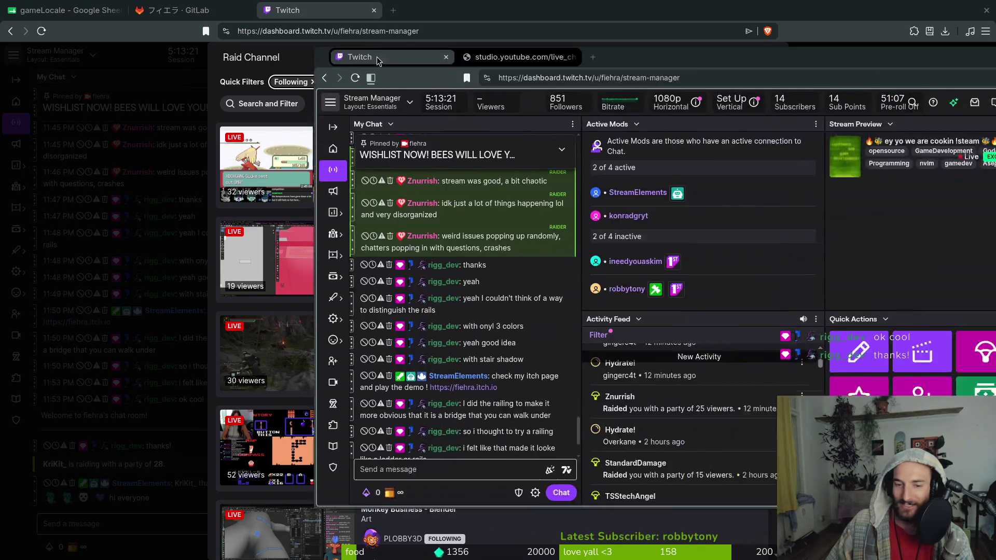
pyautogui.moveTo(376, 57); pyautogui.dragTo(145, 63)
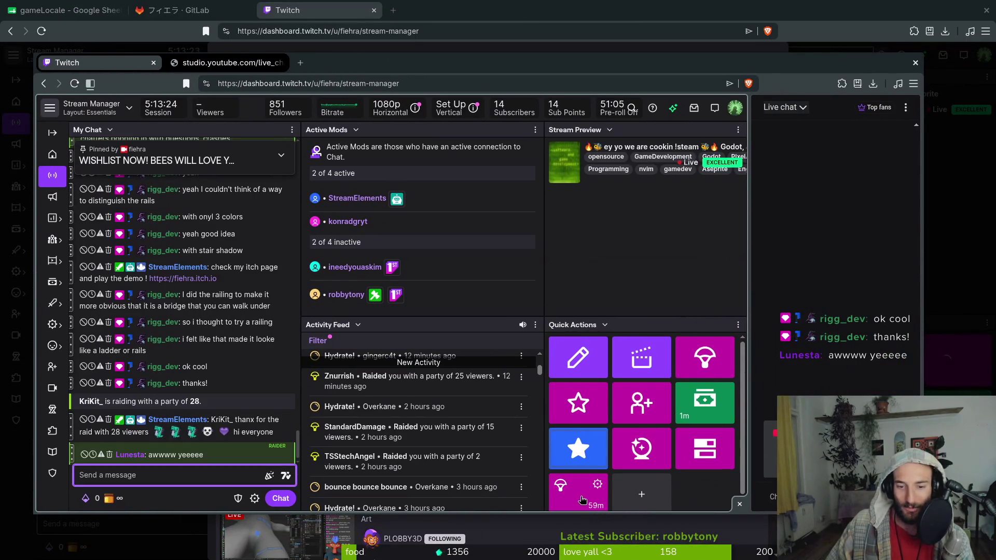
pyautogui.scroll(-1, 576, 487)
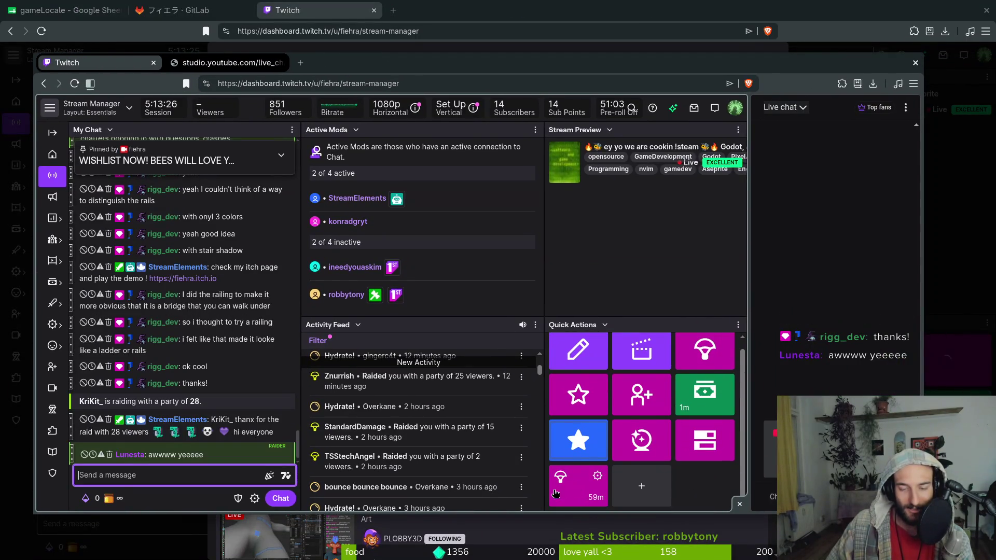
pyautogui.hotkey('alt', 'Tab')
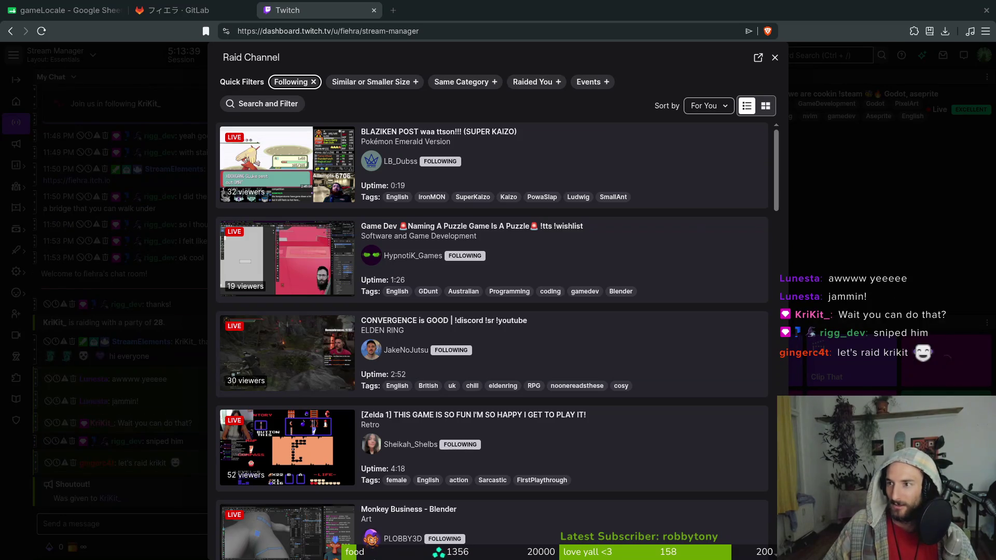
pyautogui.hotkey('alt', 'Tab')
pyautogui.click(630, 479)
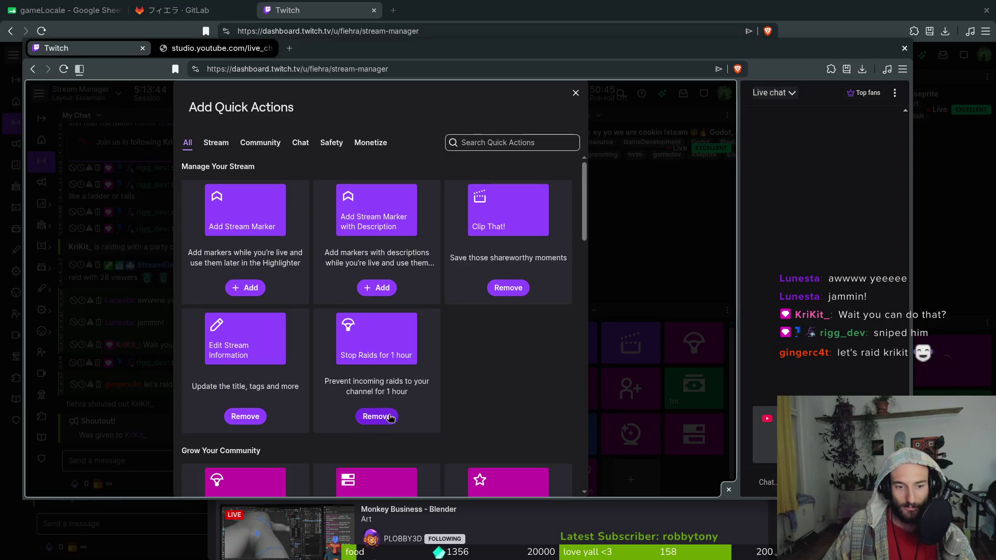
pyautogui.click(575, 93)
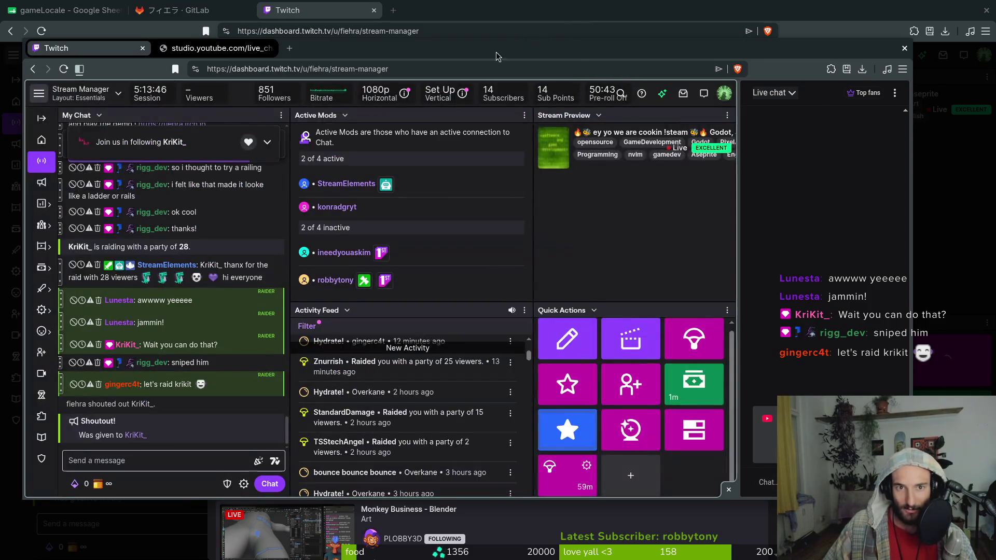
pyautogui.hotkey('alt', 'Tab')
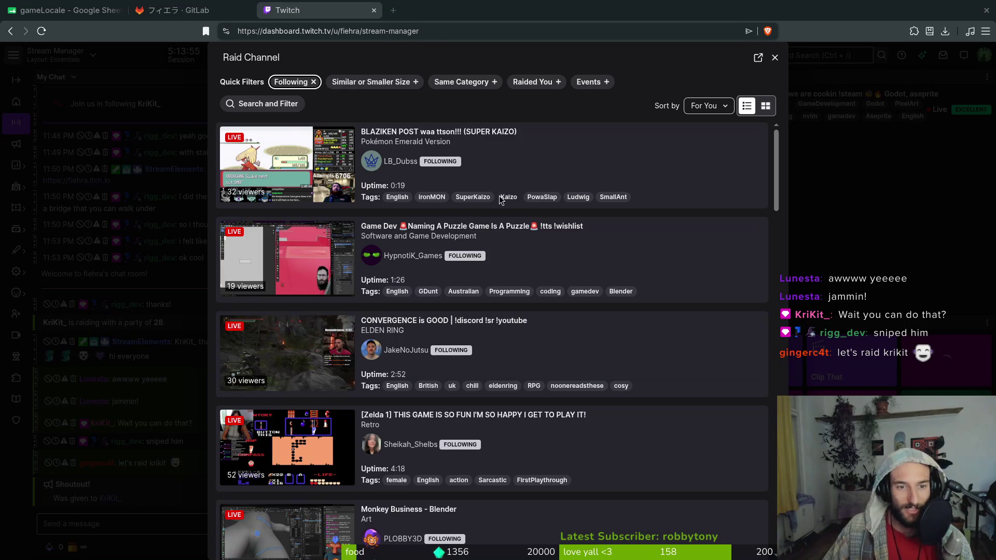
pyautogui.scroll(-1, 506, 218)
pyautogui.scroll(-2, 517, 249)
pyautogui.scroll(-2, 533, 289)
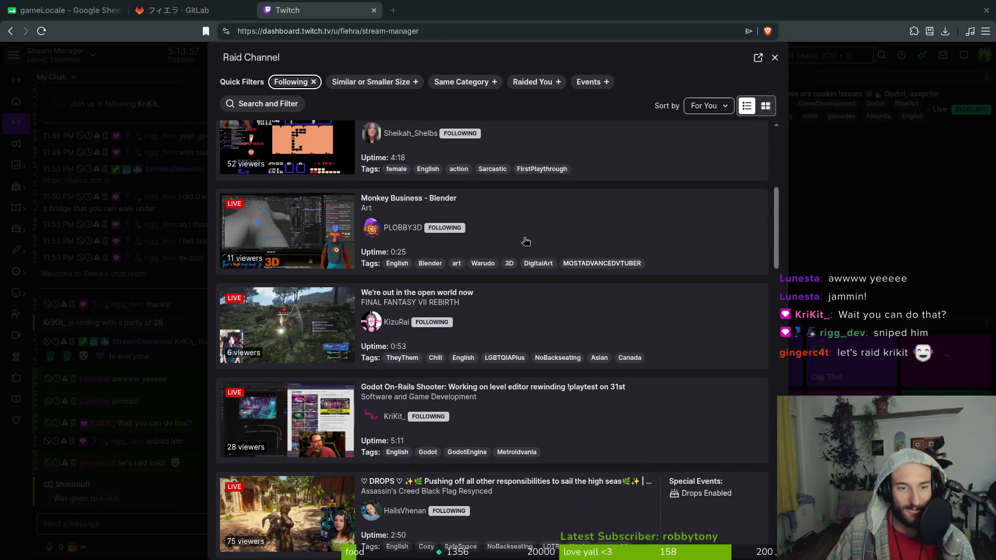
pyautogui.scroll(-1, 526, 229)
pyautogui.scroll(-1, 536, 257)
pyautogui.scroll(-1, 520, 312)
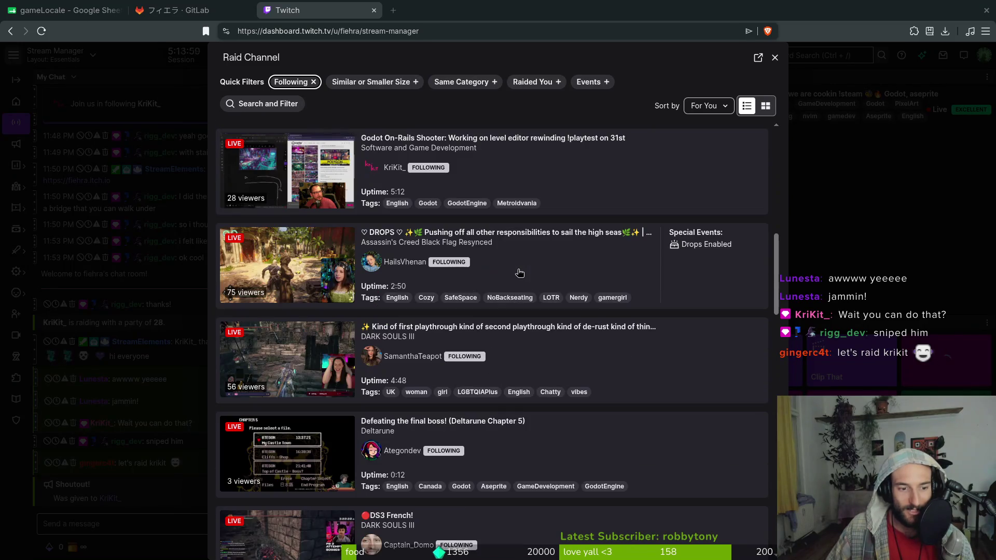
pyautogui.scroll(-1, 603, 324)
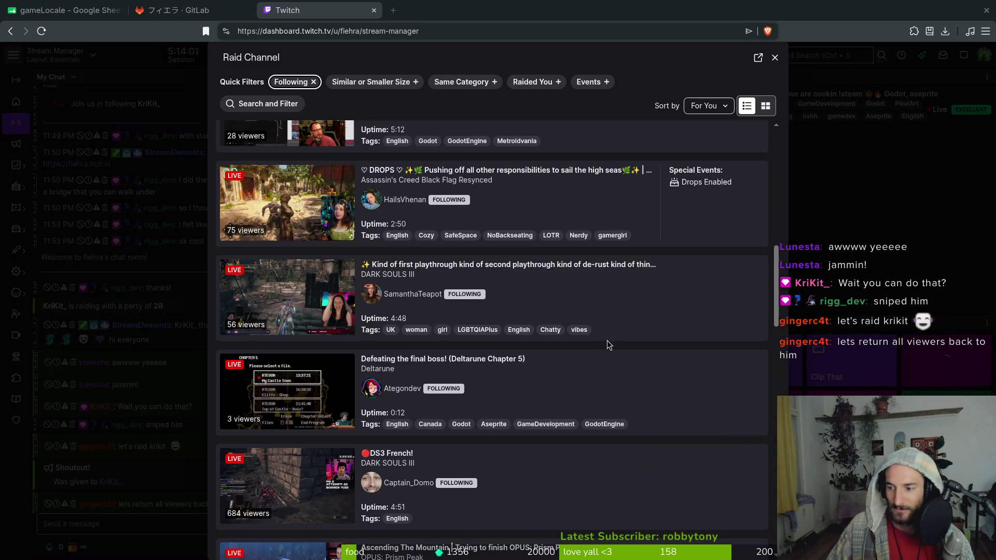
pyautogui.scroll(5, 609, 345)
pyautogui.scroll(3, 594, 325)
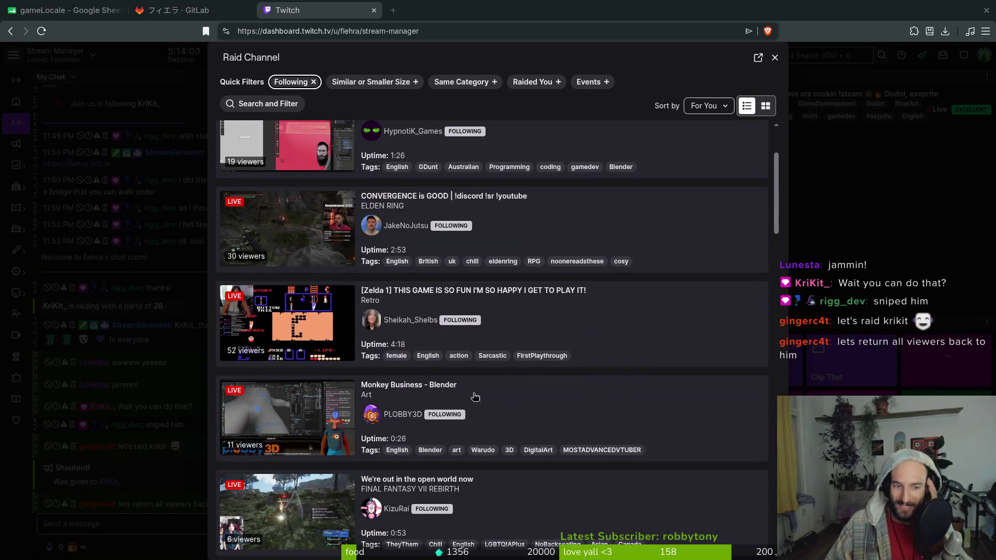
pyautogui.scroll(-1, 342, 249)
pyautogui.scroll(-1, 373, 351)
# Preview KriKit_'s stream, close it, and reopen the raid picker listing all suggested live channels
pyautogui.click(409, 455)
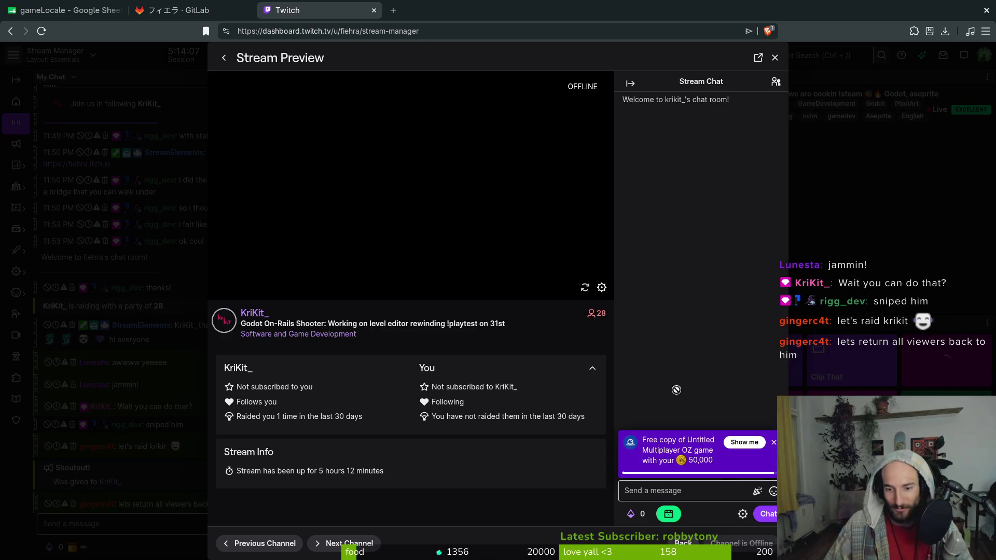
pyautogui.press('Escape')
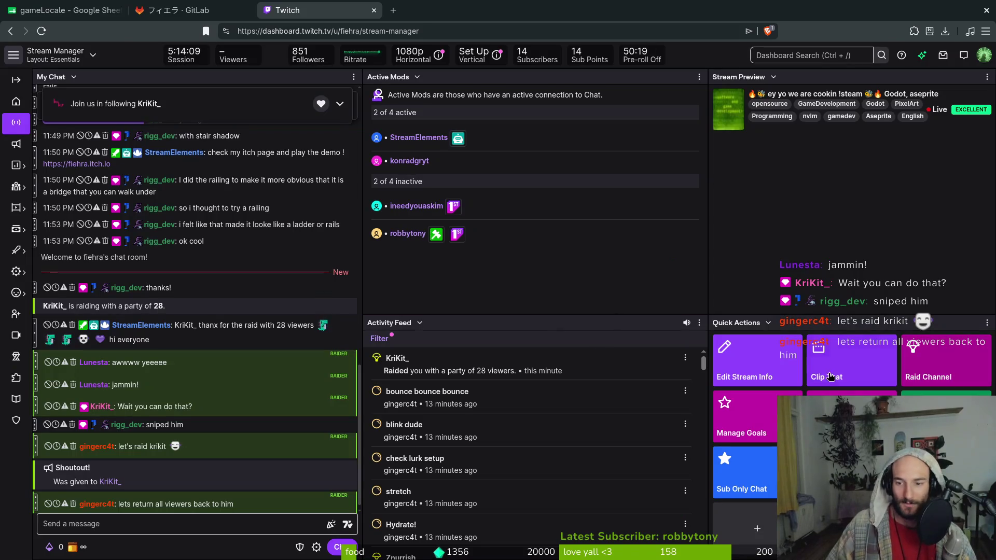
pyautogui.click(935, 368)
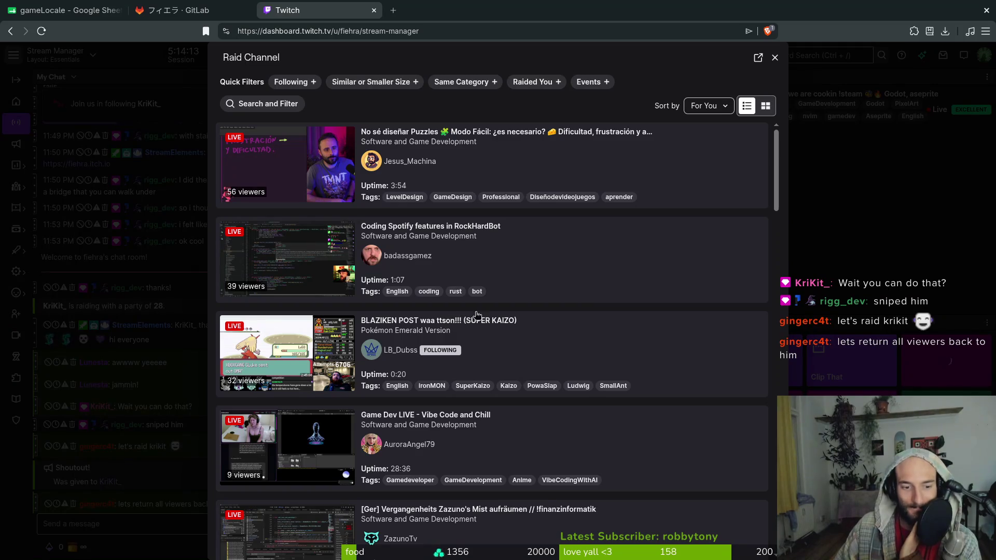
pyautogui.scroll(-3, 525, 300)
pyautogui.scroll(-2, 549, 288)
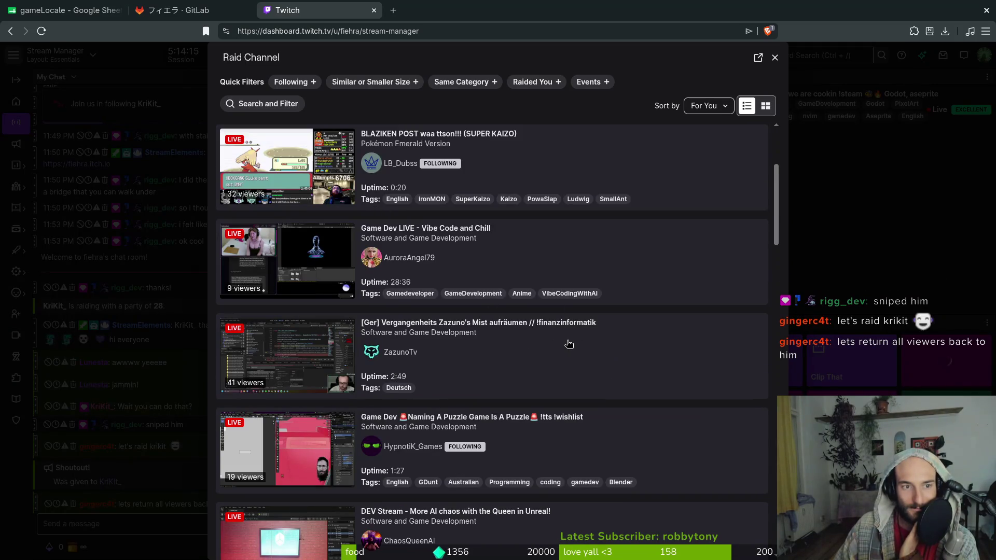
pyautogui.scroll(-3, 568, 344)
pyautogui.scroll(1, 569, 280)
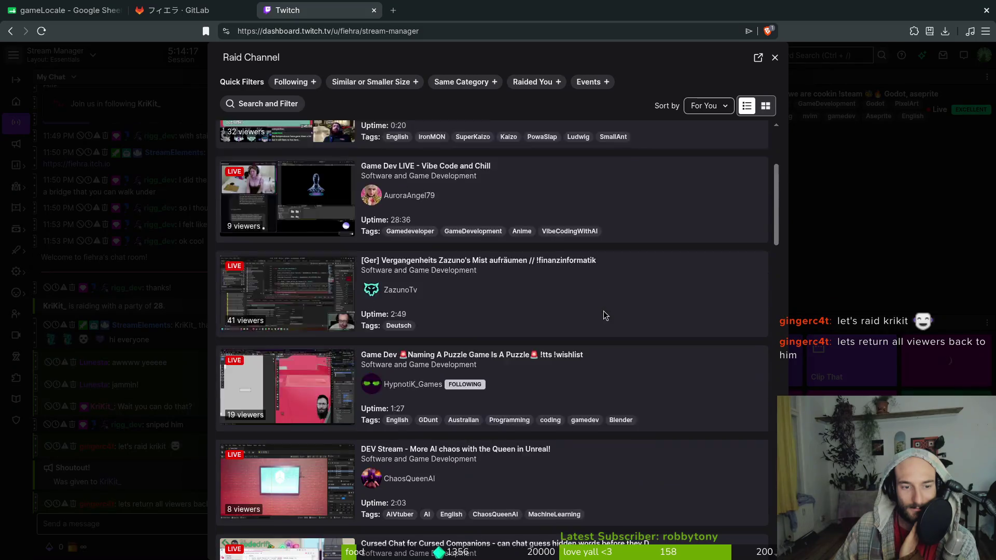
pyautogui.scroll(2, 607, 319)
pyautogui.scroll(-3, 603, 396)
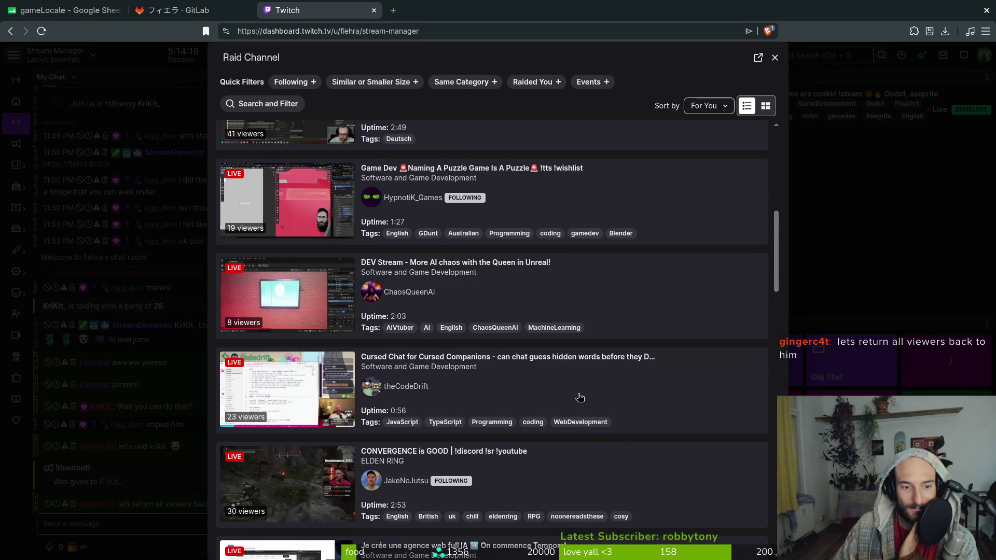
pyautogui.scroll(-2, 580, 400)
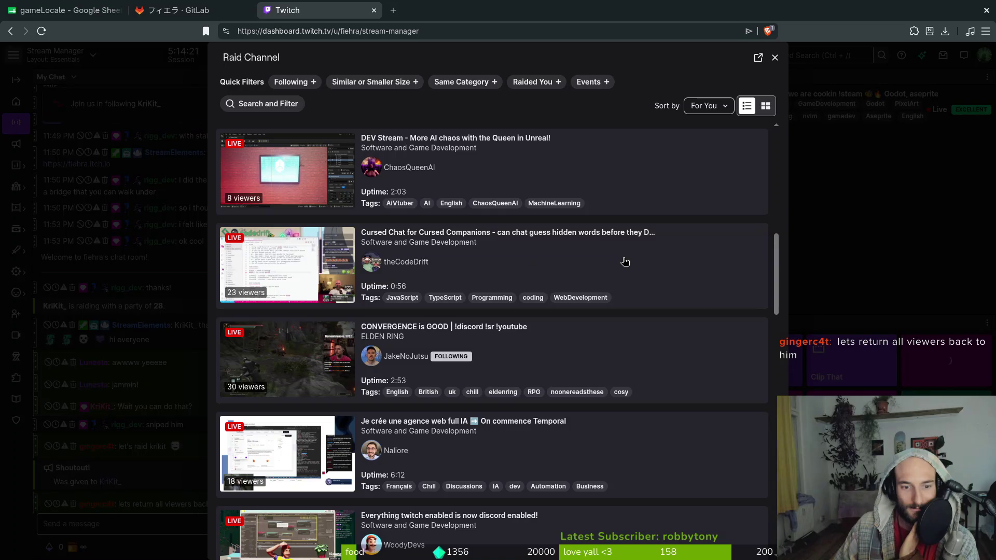
pyautogui.scroll(-1, 644, 259)
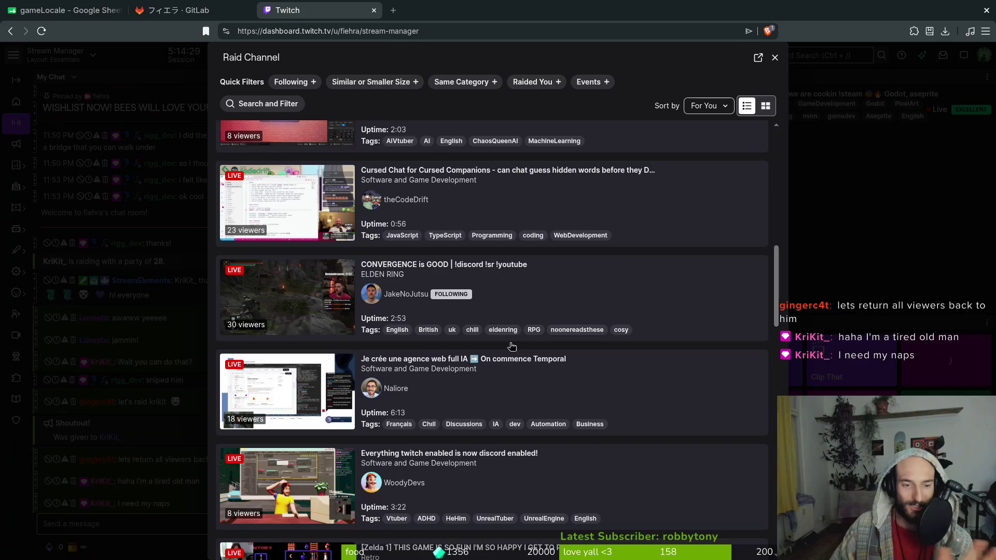
pyautogui.scroll(-3, 626, 259)
pyautogui.scroll(-2, 638, 371)
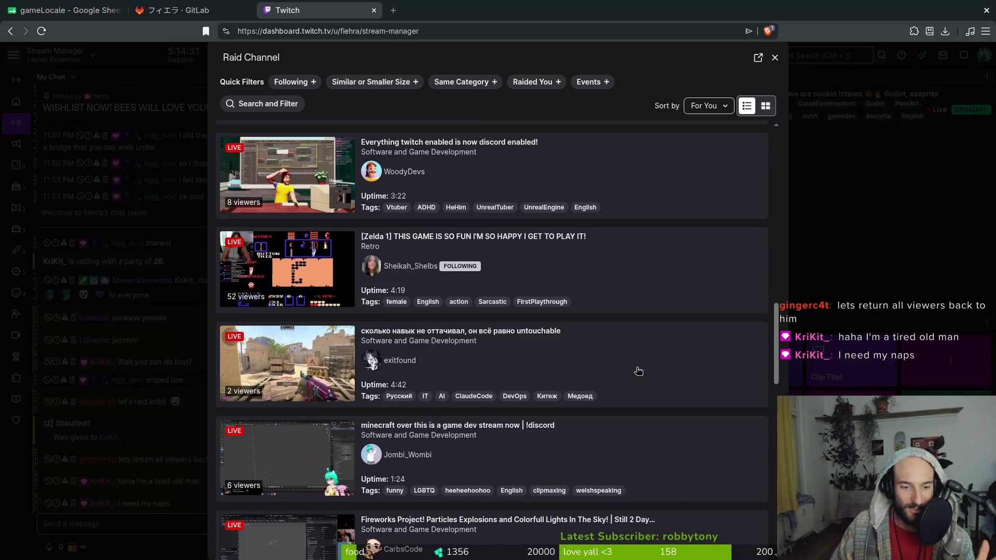
pyautogui.scroll(-1, 647, 371)
pyautogui.scroll(-2, 650, 371)
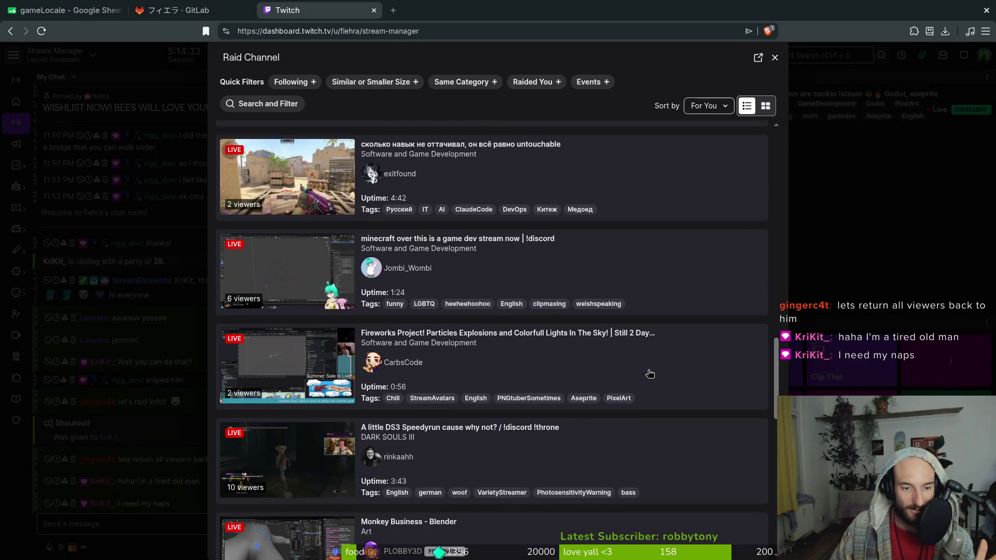
pyautogui.scroll(-1, 650, 374)
pyautogui.scroll(-1, 650, 376)
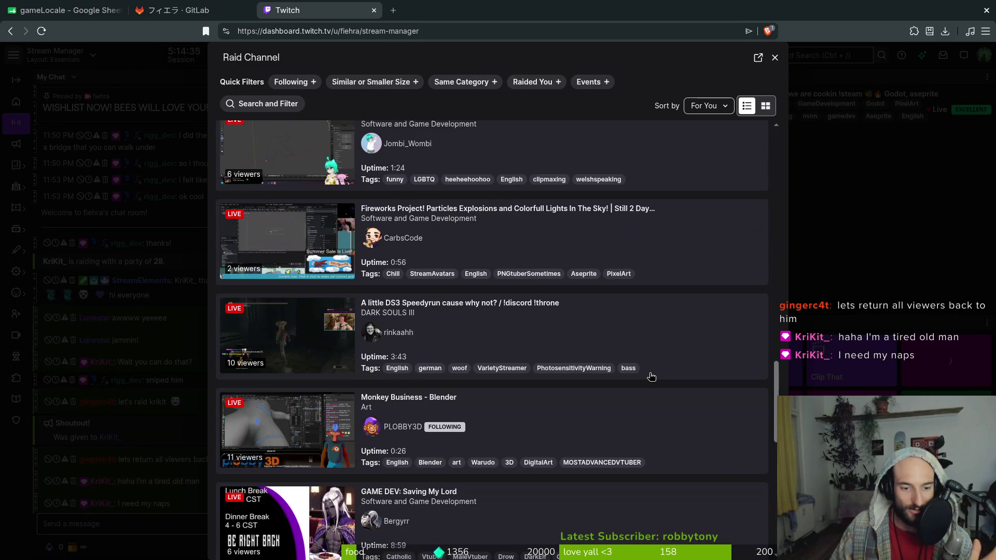
pyautogui.scroll(-1, 650, 376)
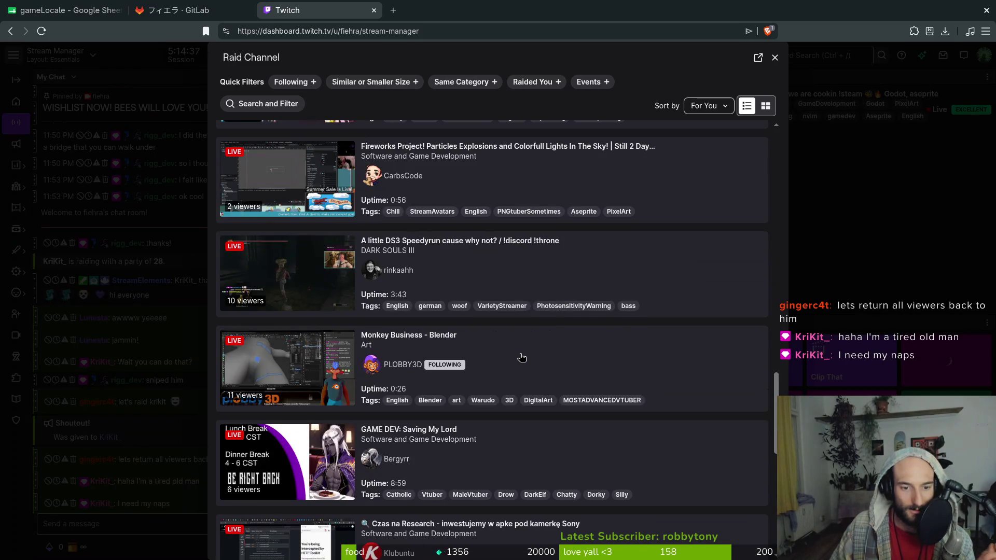